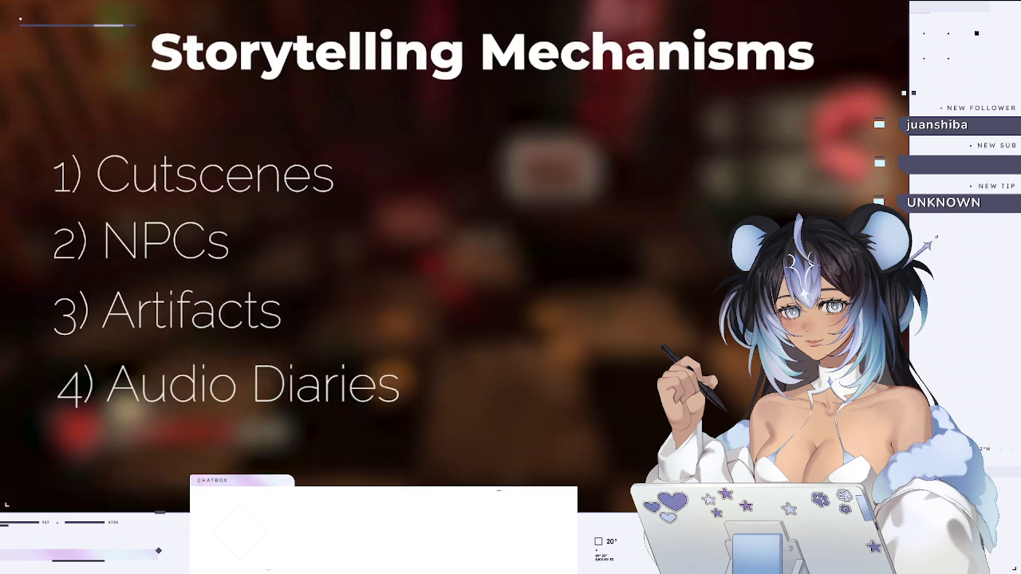
# - Resume video playback past the Storytelling Mechanisms title slide
pyautogui.press('space')
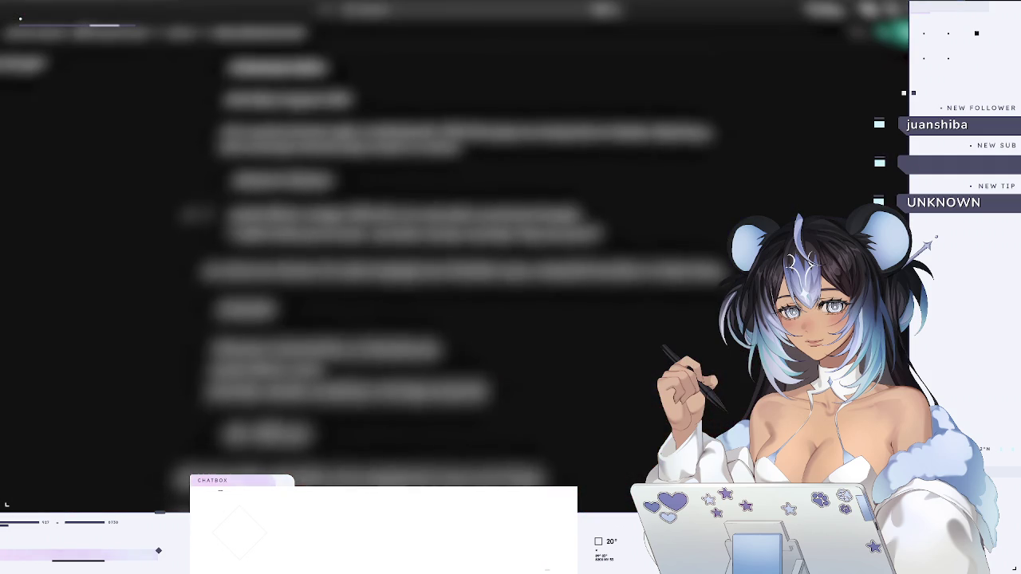
# - Scroll down through the job-listing document, then step to the ClowninAroundGiggleTown_1 audio clip
pyautogui.scroll(-1, 359, 279)
pyautogui.scroll(-1, 359, 279)
pyautogui.scroll(-2, 359, 279)
pyautogui.scroll(-1, 359, 279)
pyautogui.scroll(-1, 359, 279)
pyautogui.scroll(-1, 359, 279)
pyautogui.scroll(-1, 359, 279)
pyautogui.scroll(-1, 359, 279)
pyautogui.scroll(-1, 359, 279)
pyautogui.scroll(-1, 359, 280)
pyautogui.scroll(-1, 358, 279)
pyautogui.scroll(-1, 359, 279)
pyautogui.scroll(-1, 358, 279)
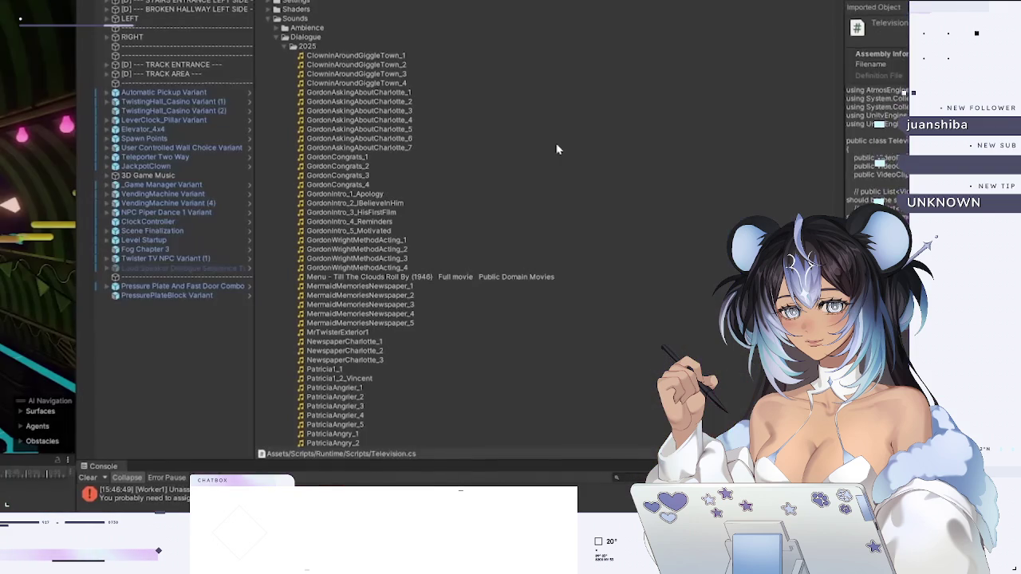
pyautogui.press('Down')
pyautogui.press('Down')
pyautogui.press('Down')
pyautogui.press('Down')
pyautogui.press('Down')
pyautogui.press('Down')
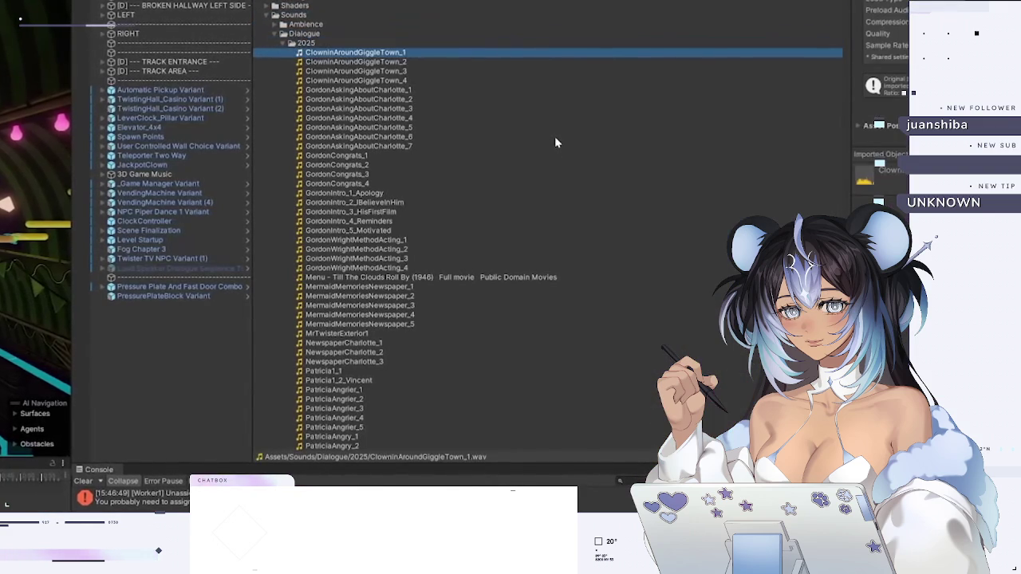
pyautogui.scroll(-4, 556, 142)
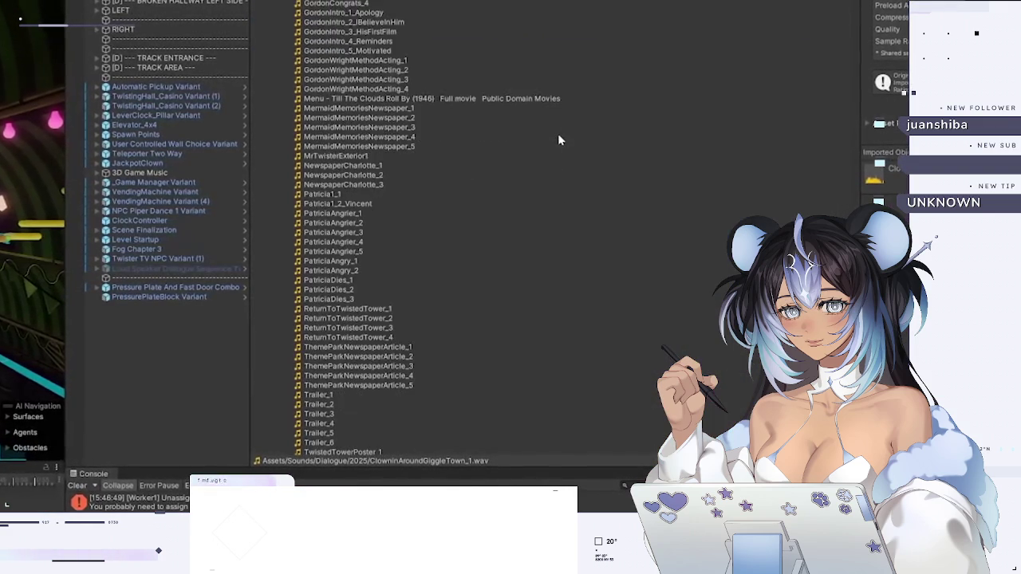
pyautogui.scroll(-3, 558, 140)
pyautogui.scroll(-4, 559, 136)
pyautogui.scroll(-3, 561, 136)
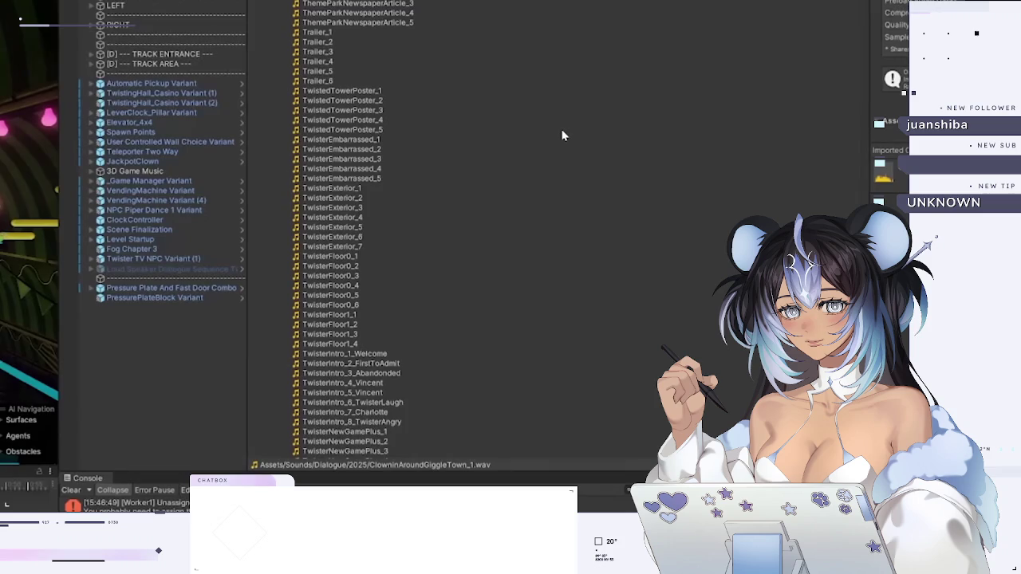
pyautogui.scroll(-7, 564, 132)
pyautogui.scroll(-6, 565, 130)
pyautogui.scroll(-6, 568, 129)
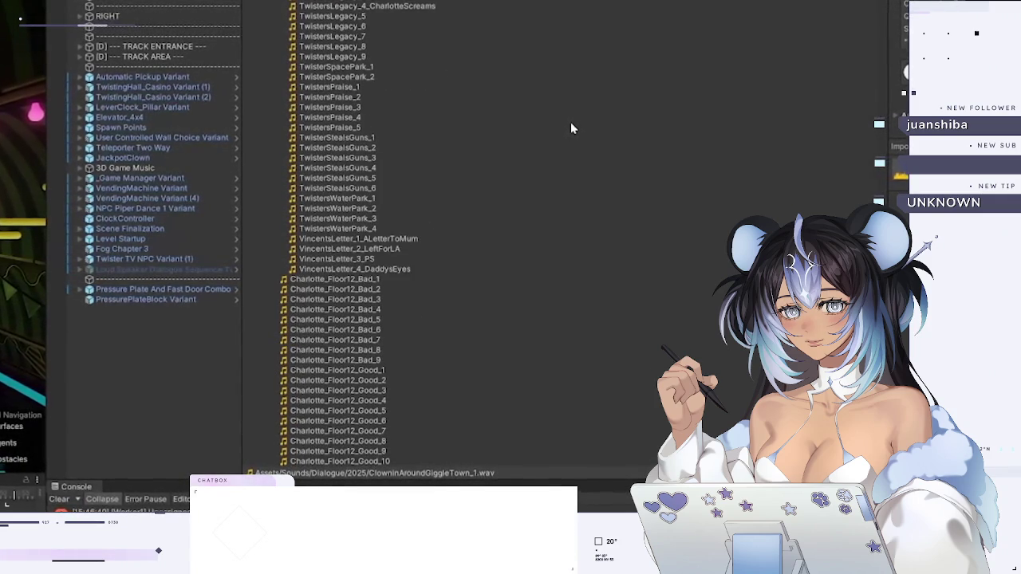
pyautogui.scroll(-5, 571, 126)
pyautogui.scroll(-2, 573, 126)
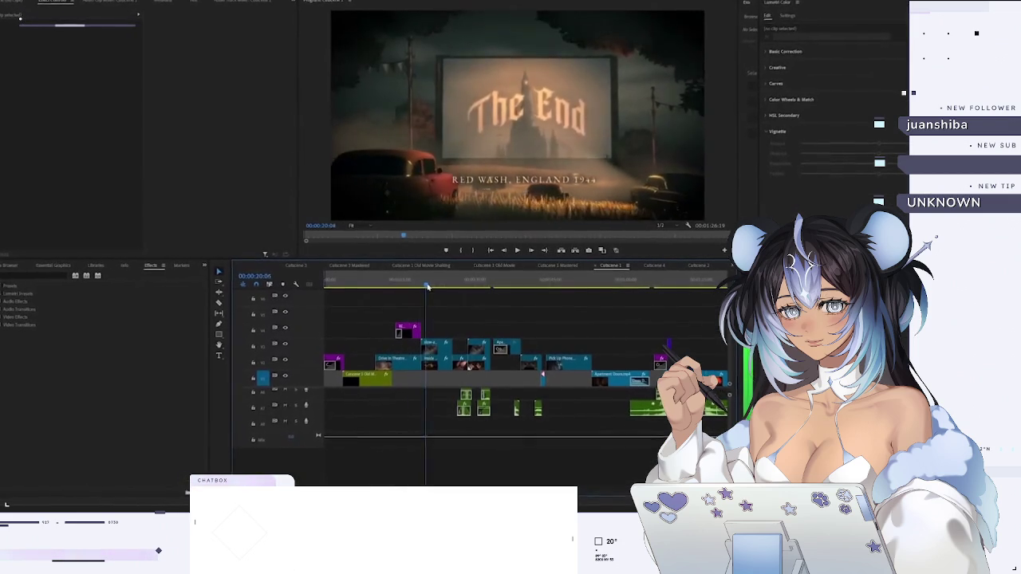
# - Scrub the Timeline playhead from about 00:00:23 to the kiss scene at 00:00:32:14
pyautogui.moveTo(443, 290); pyautogui.dragTo(491, 292)
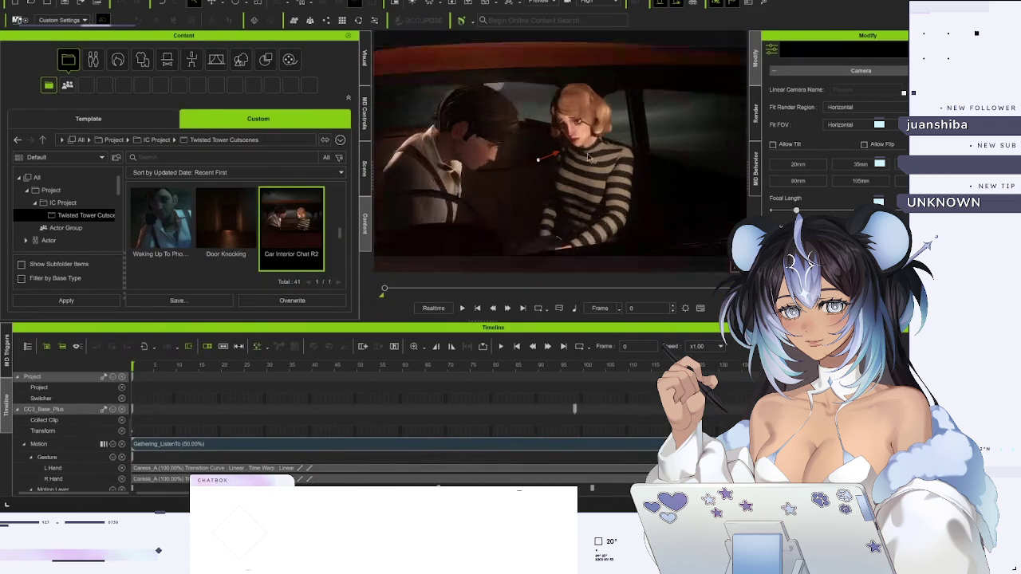
# - Orbit the viewport toward the blonde woman and select Key_Light_0 in the scene
pyautogui.moveTo(582, 149)
pyautogui.mouseDown()
pyautogui.moveTo(574, 130)
pyautogui.moveTo(601, 144)
pyautogui.mouseUp()
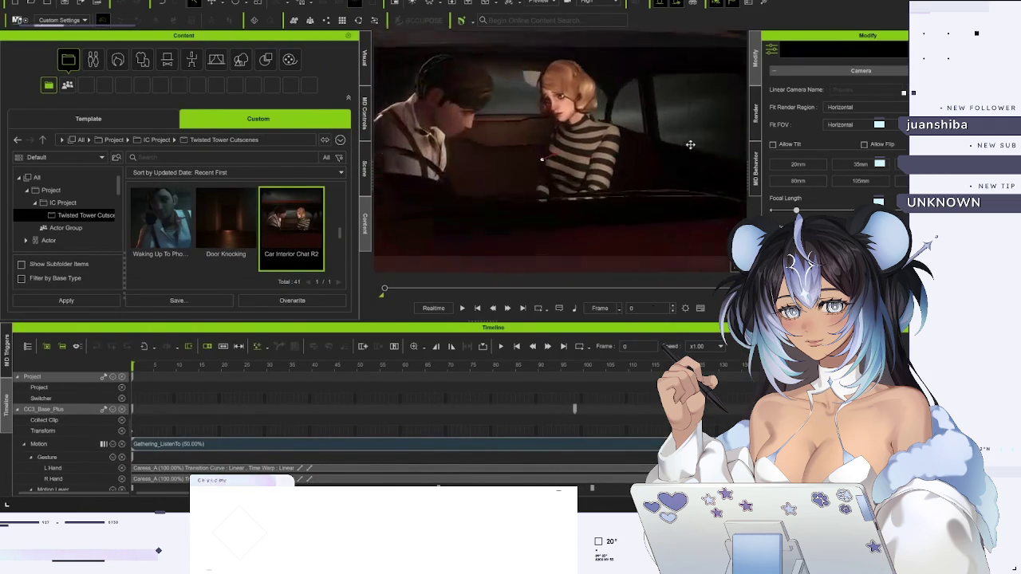
pyautogui.click(553, 91)
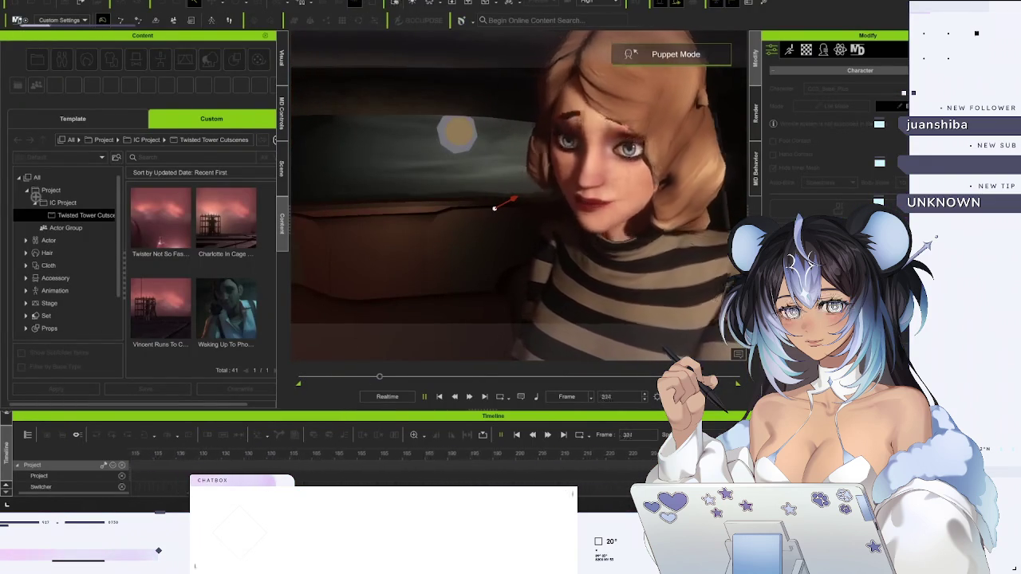
# - Stop the car scene's Puppet Mode playback at frame 442
pyautogui.press('space')
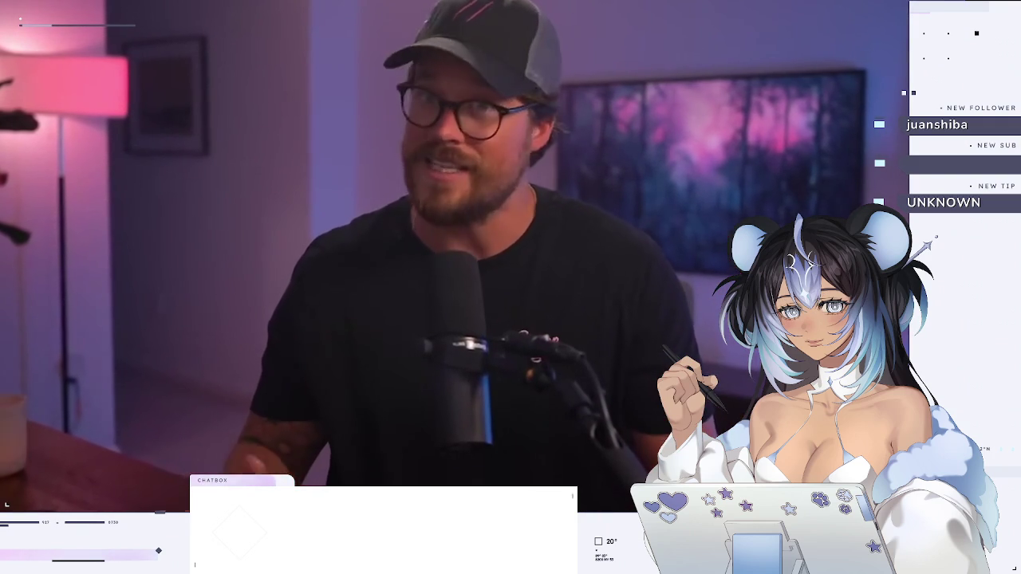
# - Exit fullscreen, pause the story-writing guide video, and expand its description to list chapters
pyautogui.press('Escape')
pyautogui.click(498, 174)
pyautogui.scroll(-2, 109, 346)
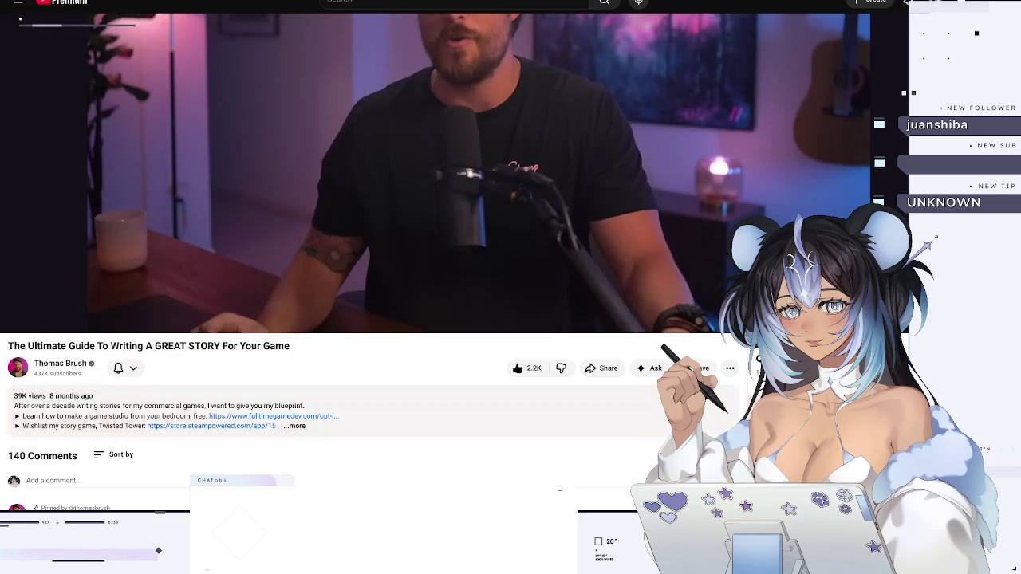
pyautogui.click(294, 428)
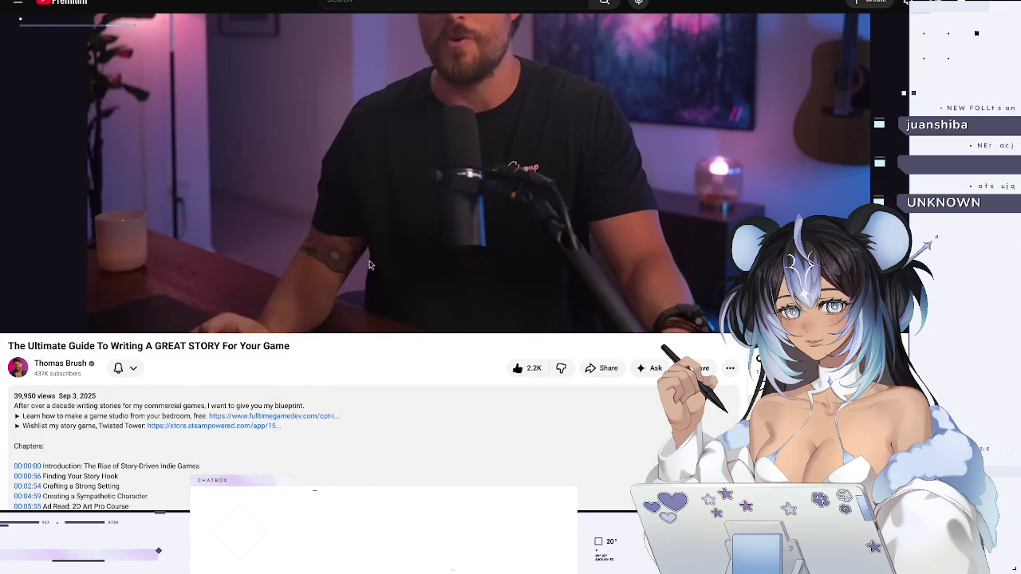
pyautogui.scroll(3, 435, 239)
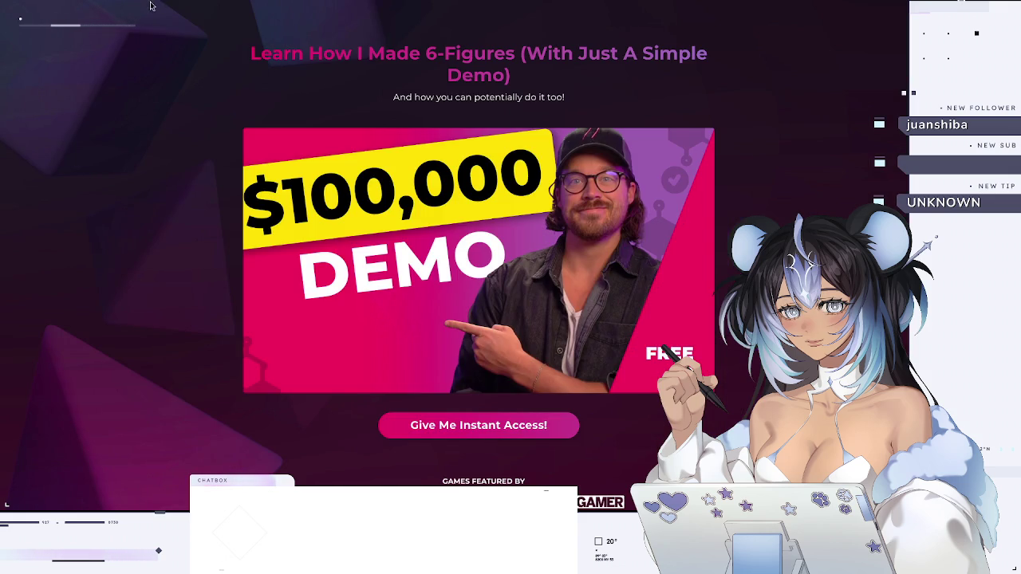
# - Read the $100,000 Demo course page down to its publishing stats, then view the Twisted Tower Steam page
pyautogui.scroll(-1, 202, 17)
pyautogui.scroll(-3, 204, 20)
pyautogui.scroll(-3, 204, 21)
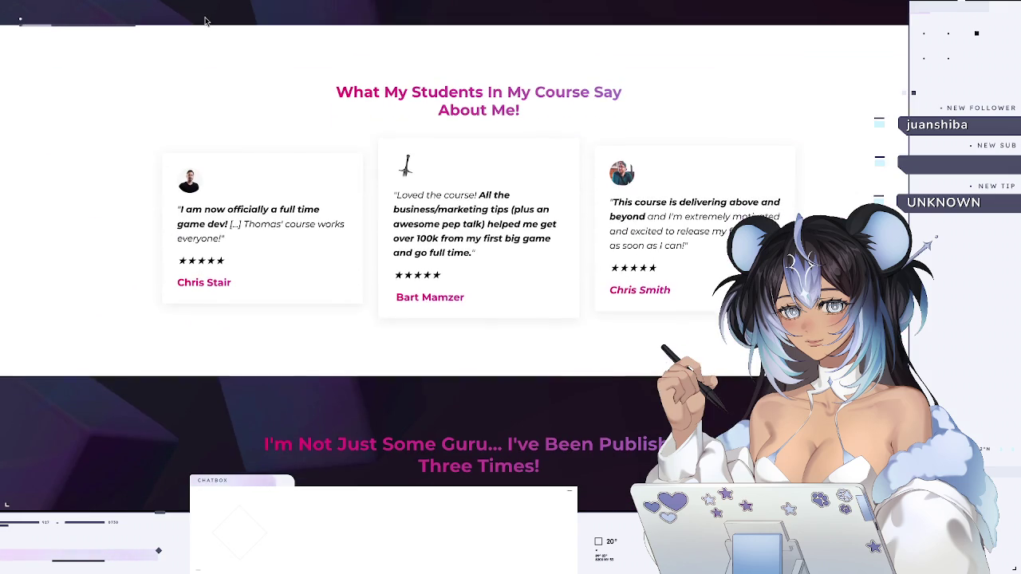
pyautogui.scroll(-3, 204, 21)
pyautogui.scroll(-2, 205, 21)
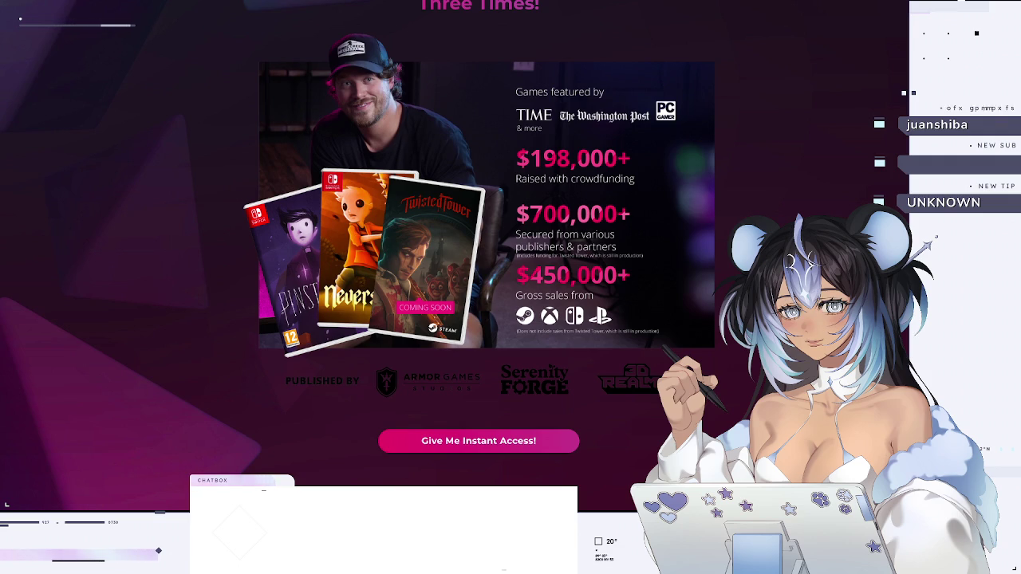
pyautogui.hotkey('ctrl', 'Tab')
pyautogui.scroll(-1, 334, 149)
# - Move from the Twisted Tower Steam page to the story-writing guide video, then the narrative design tab
pyautogui.scroll(-3, 335, 149)
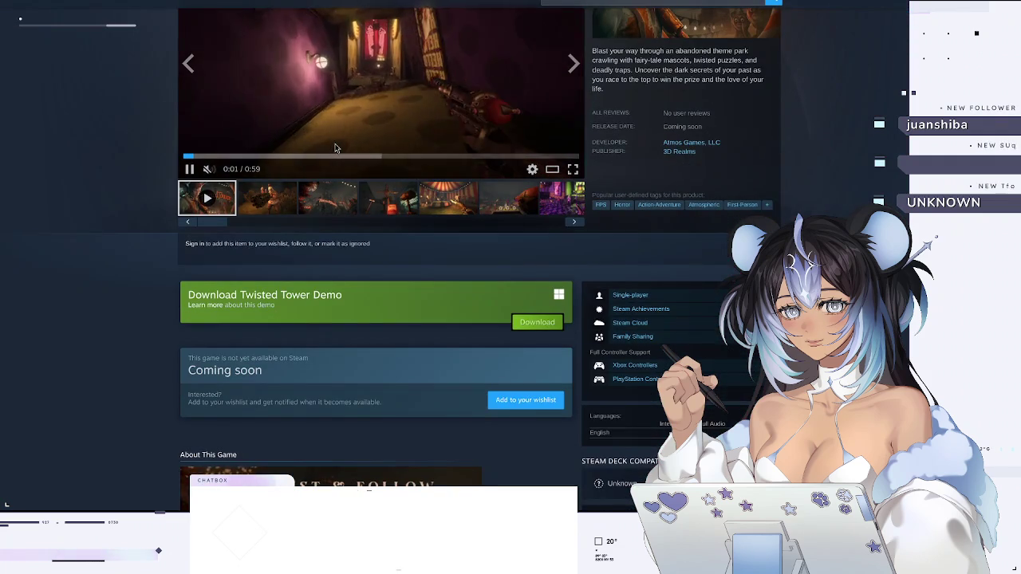
pyautogui.scroll(3, 335, 148)
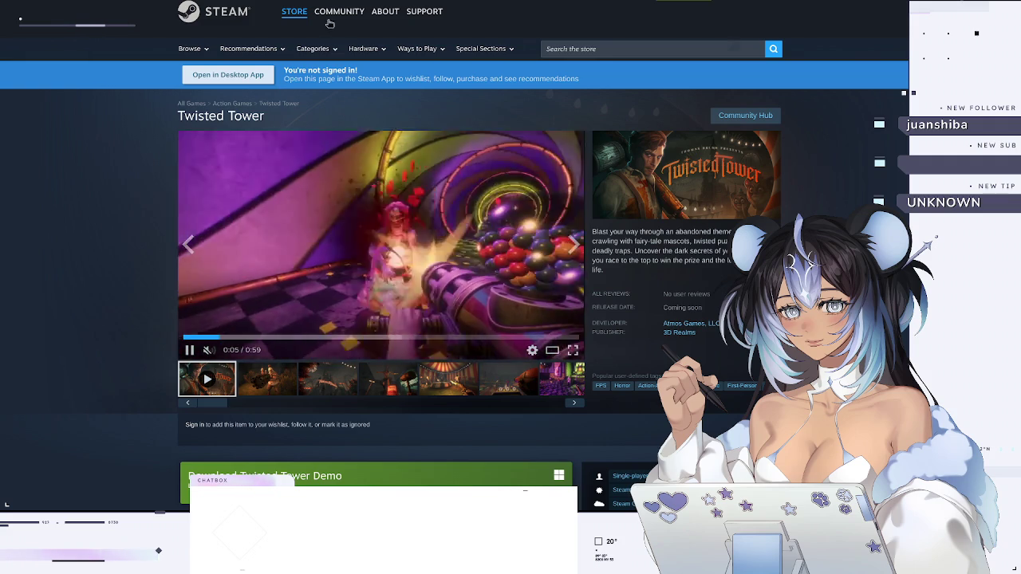
pyautogui.hotkey('ctrl', 'shift', 'Tab')
pyautogui.hotkey('ctrl', 'shift', 'Tab')
pyautogui.scroll(-2, 283, 201)
pyautogui.scroll(3, 285, 201)
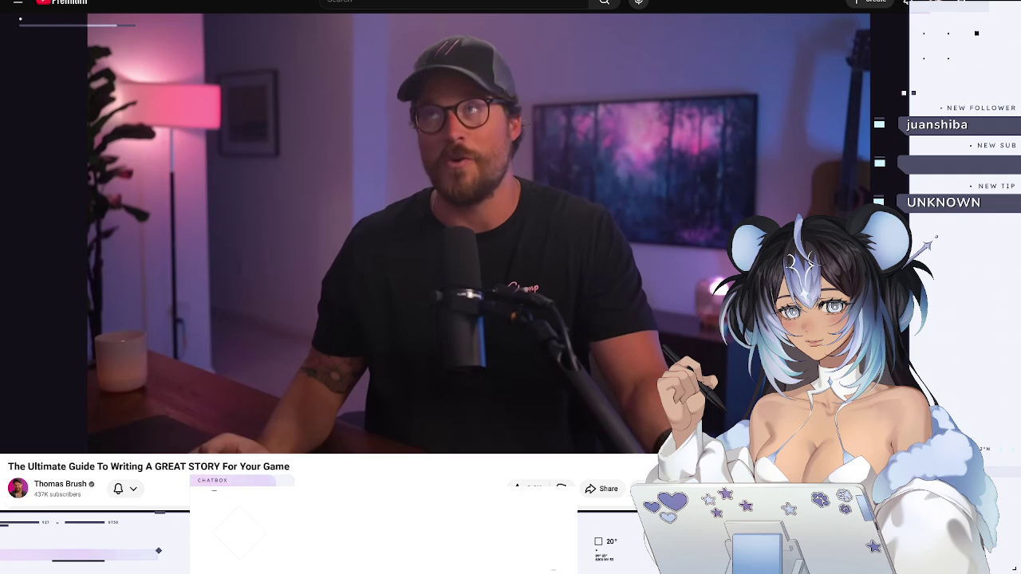
pyautogui.click(447, 0)
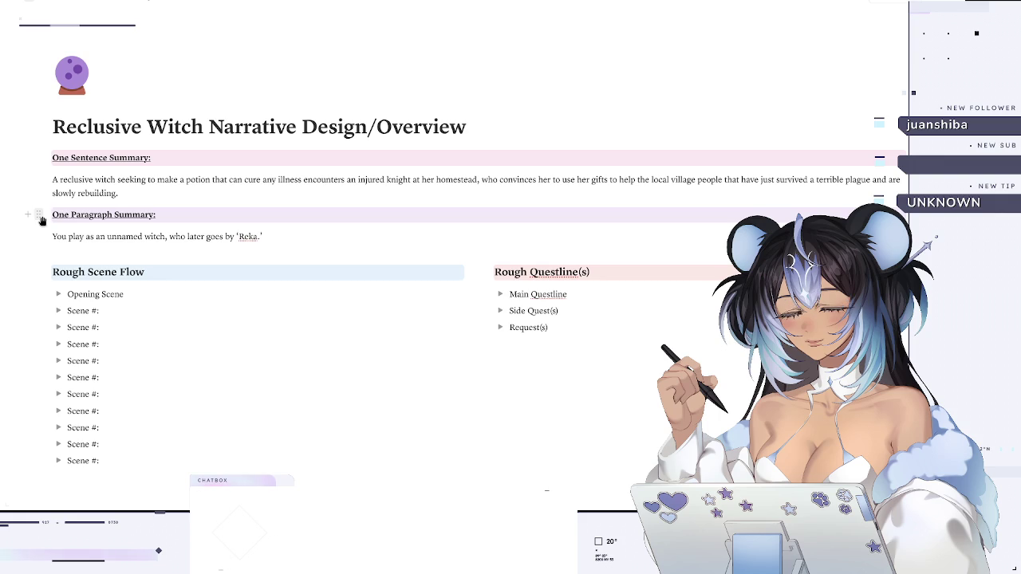
# - Open and dismiss the summary block's menu, then select the One Paragraph Summary heading
pyautogui.click(43, 220)
pyautogui.moveTo(80, 147)
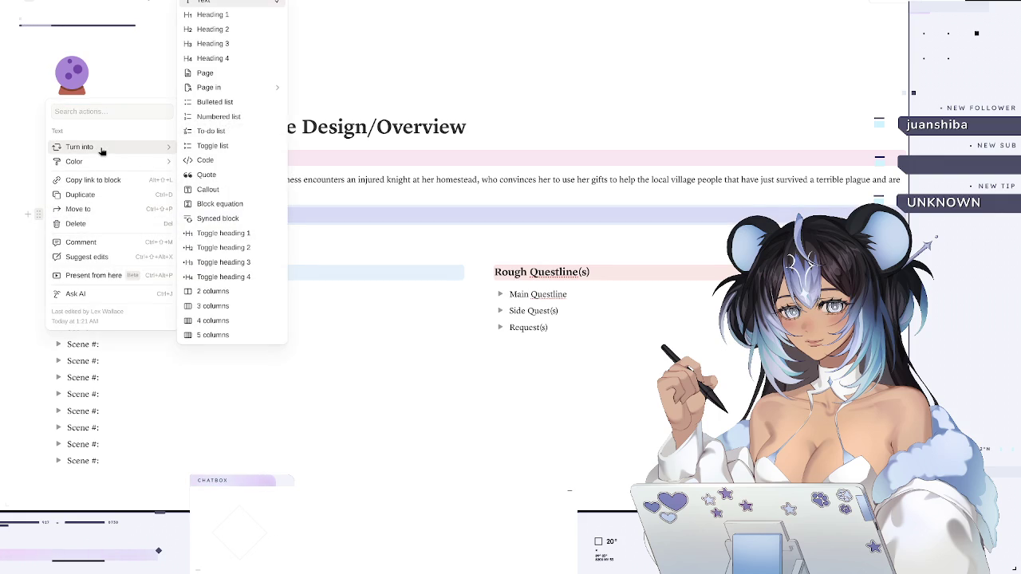
pyautogui.click(338, 226)
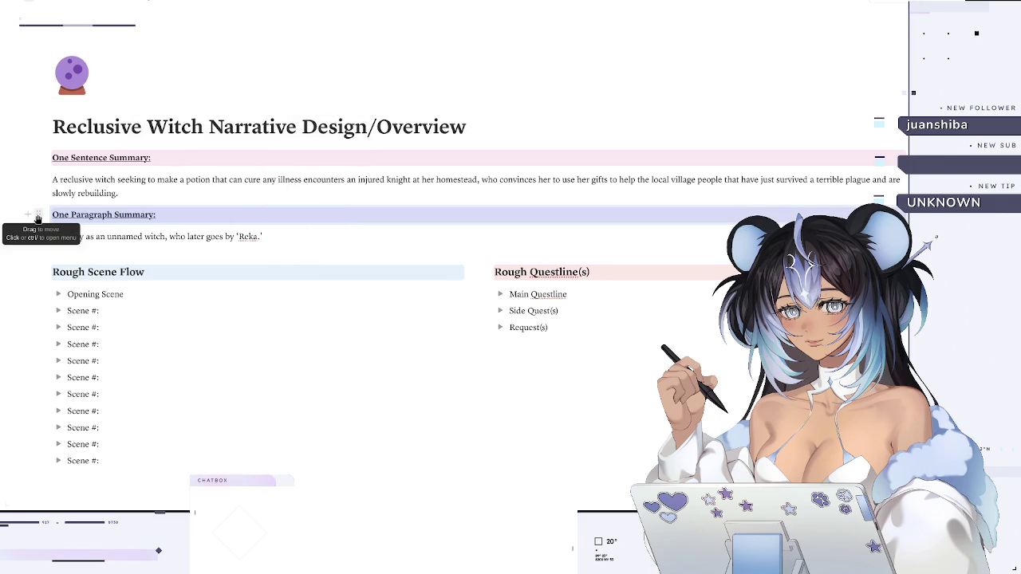
pyautogui.tripleClick(86, 215)
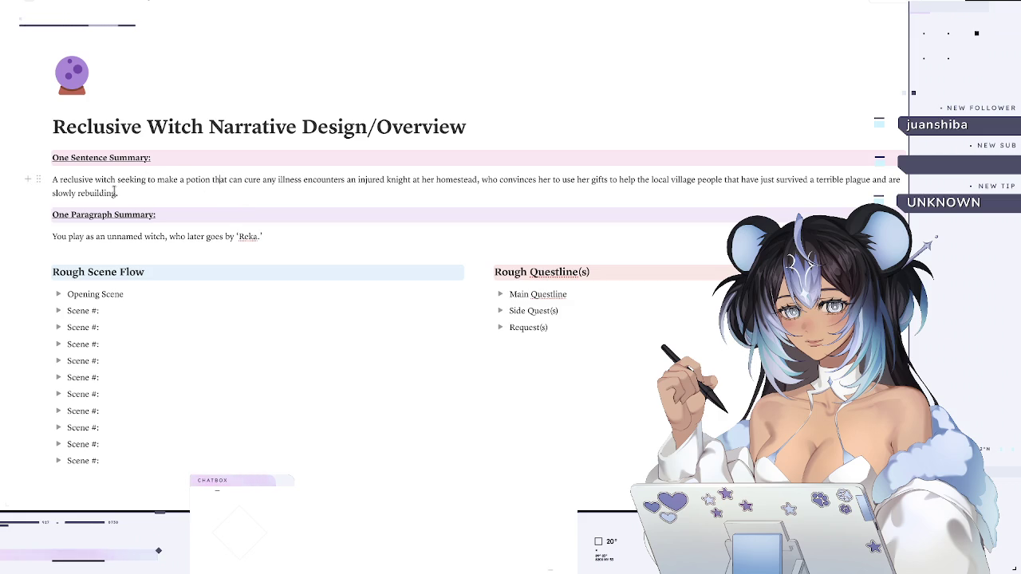
# - Rename the One Sentence Summary heading to 'Story Hook:' and select the summary sentence below it
pyautogui.moveTo(280, 235); pyautogui.dragTo(60, 177)
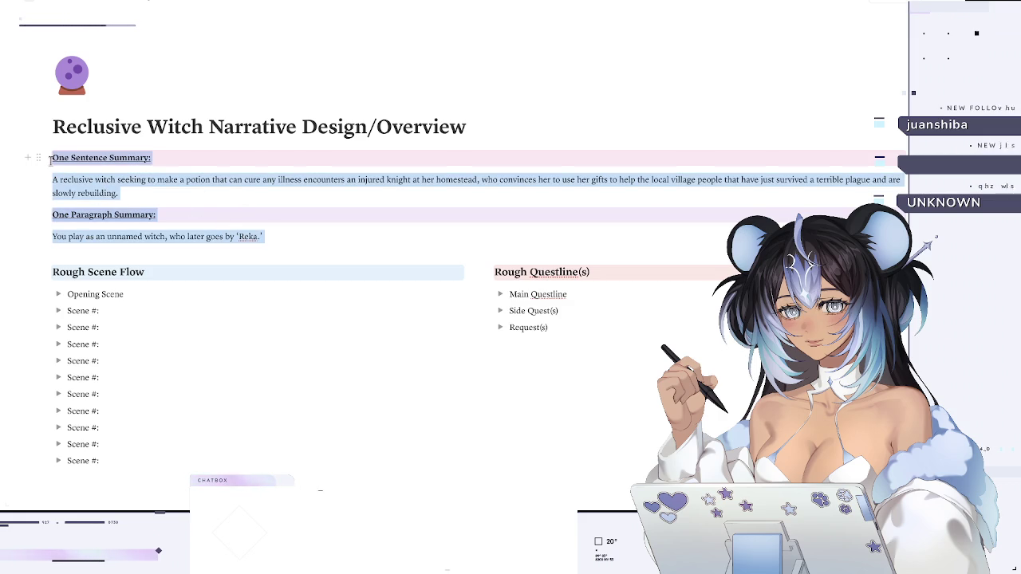
pyautogui.tripleClick(83, 156)
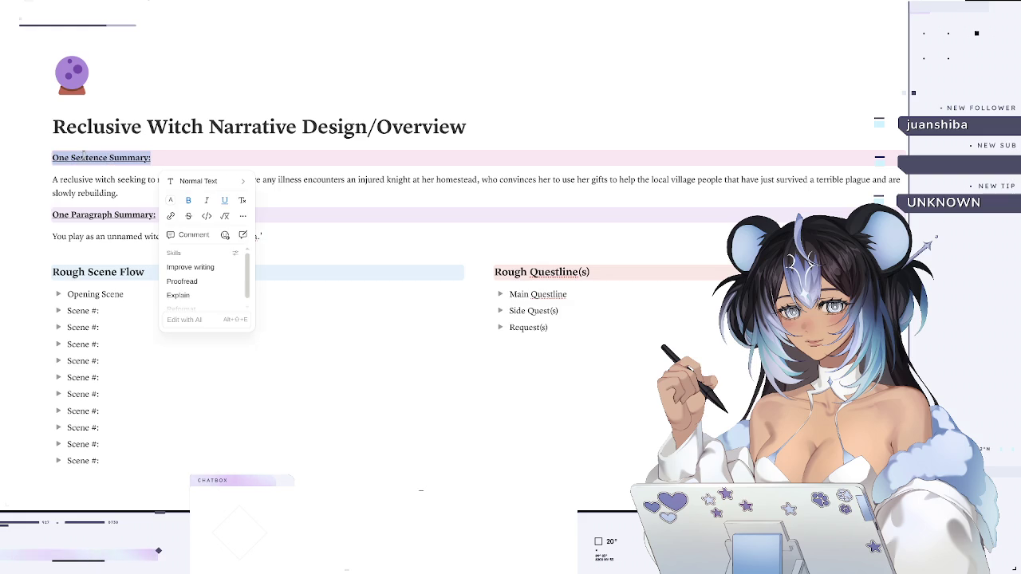
pyautogui.write('Story Hook:')
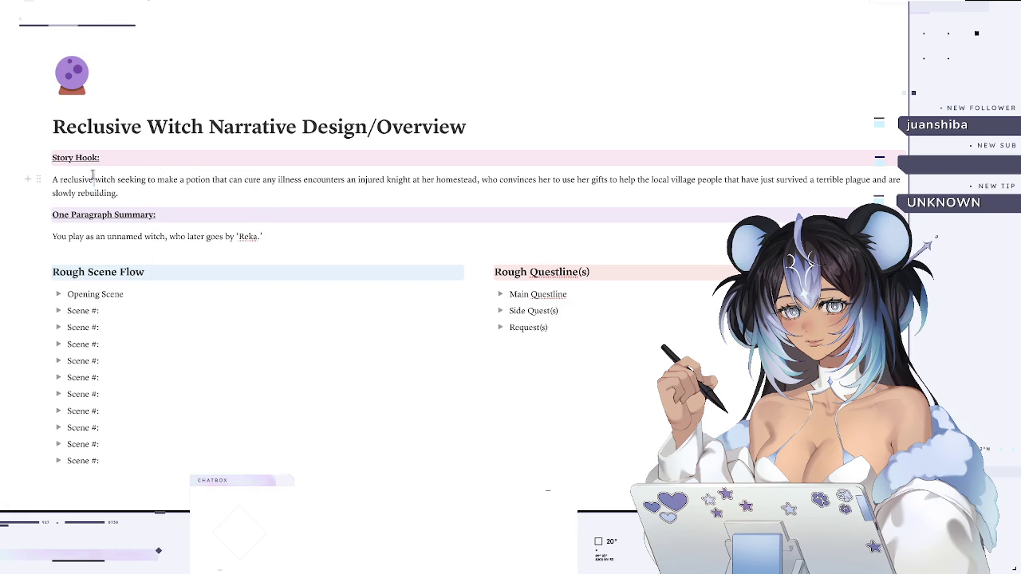
pyautogui.tripleClick(92, 175)
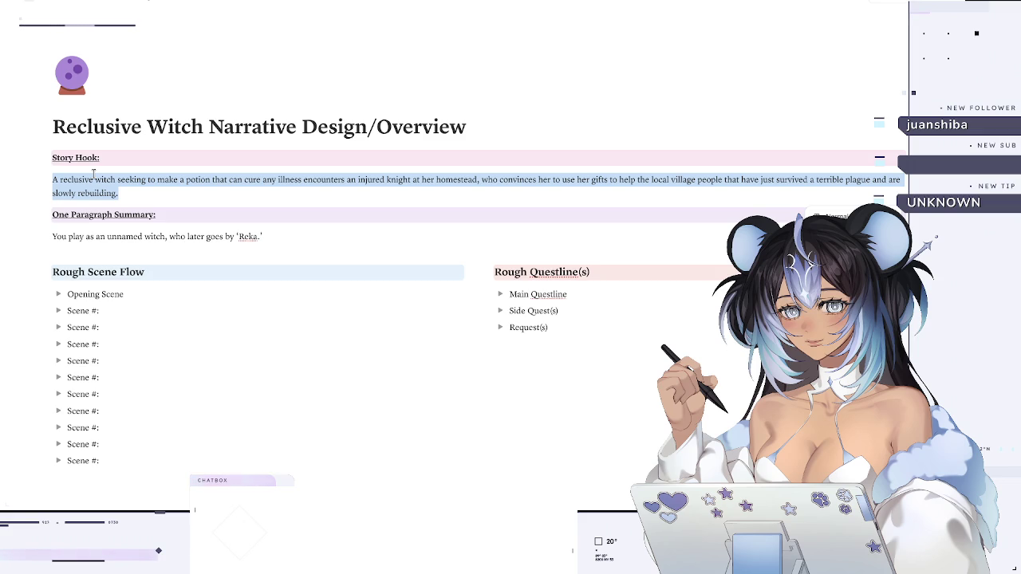
# - Rewrite the Story Hook ending: an attempt to find an ancient herb for a potion that can cure any illness
pyautogui.write('A')
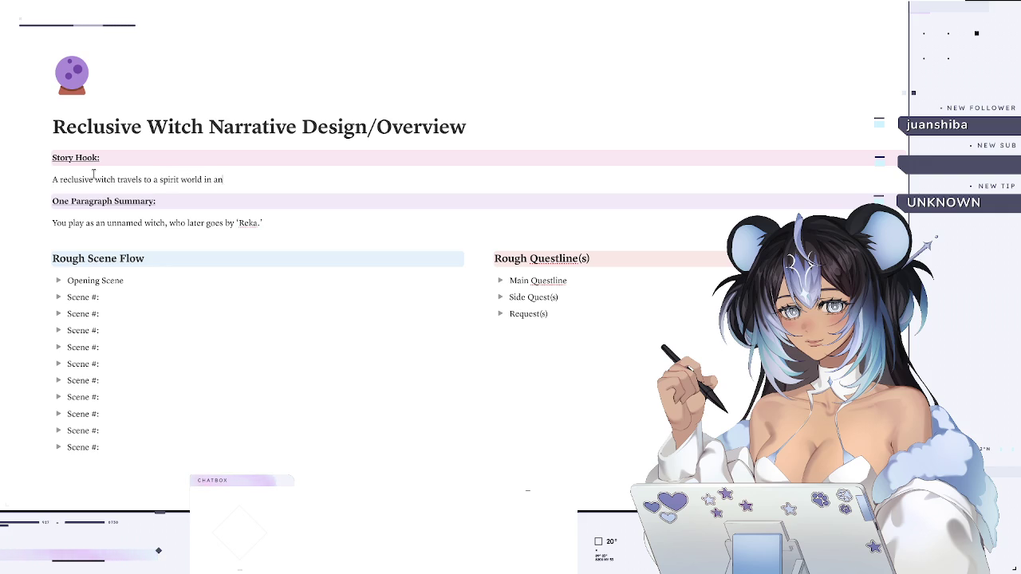
pyautogui.write('attempt to find')
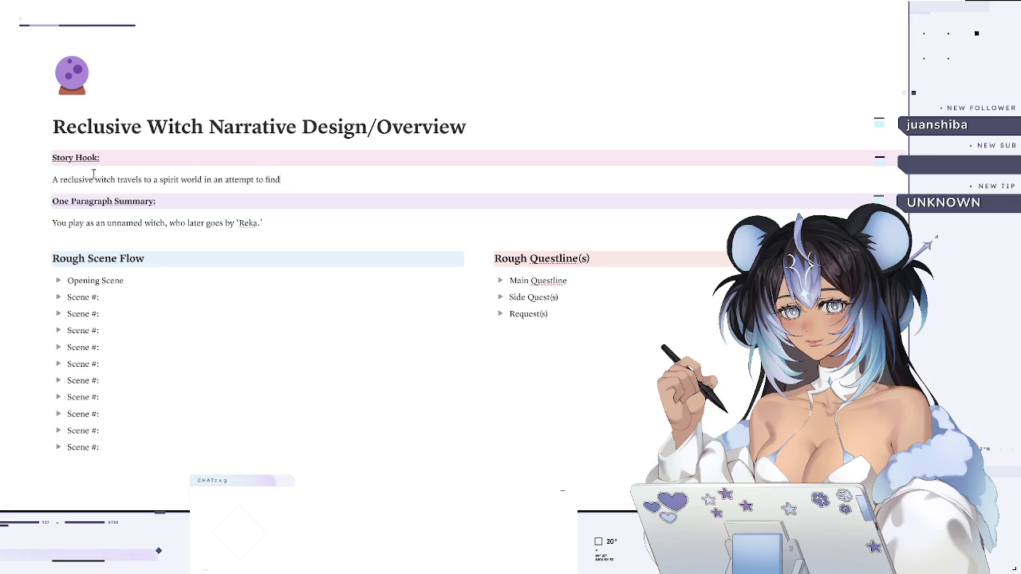
pyautogui.write(' an ancient herb that will')
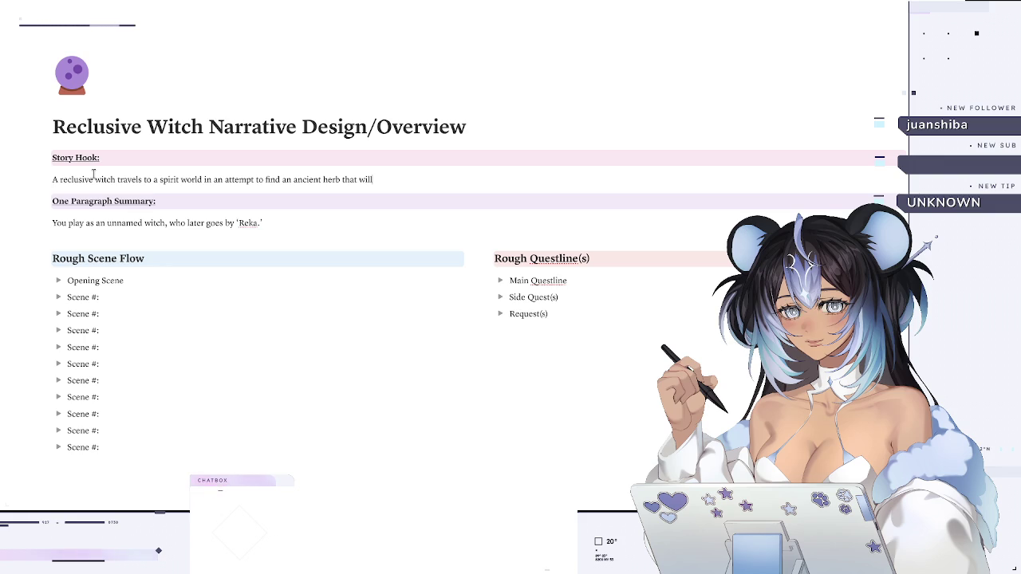
pyautogui.press('BackSpace')
pyautogui.press('BackSpace')
pyautogui.press('BackSpace')
pyautogui.press('BackSpace')
pyautogui.press('BackSpace')
pyautogui.press('BackSpace')
pyautogui.press('BackSpace')
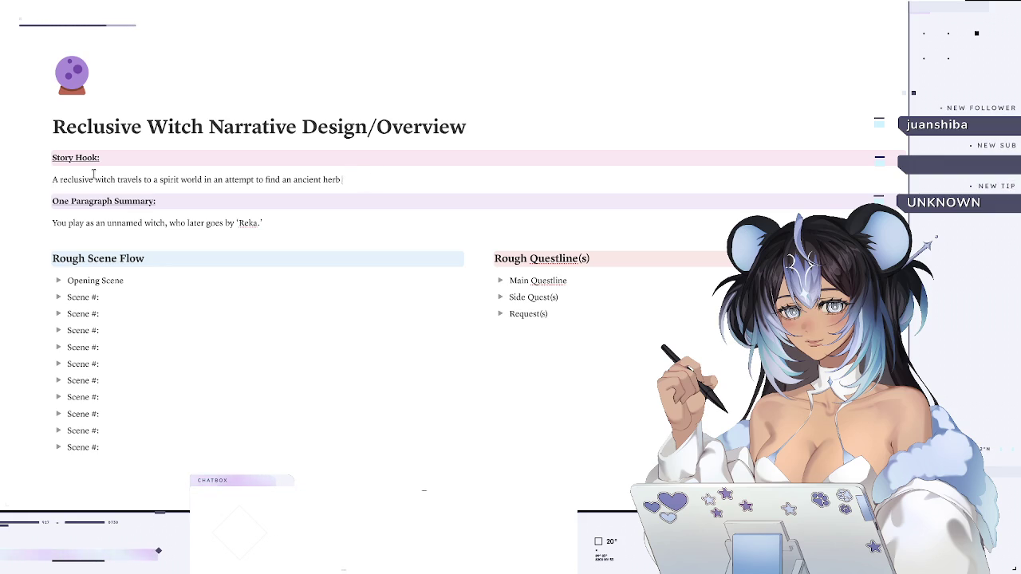
pyautogui.write('so that she can create a cure-all')
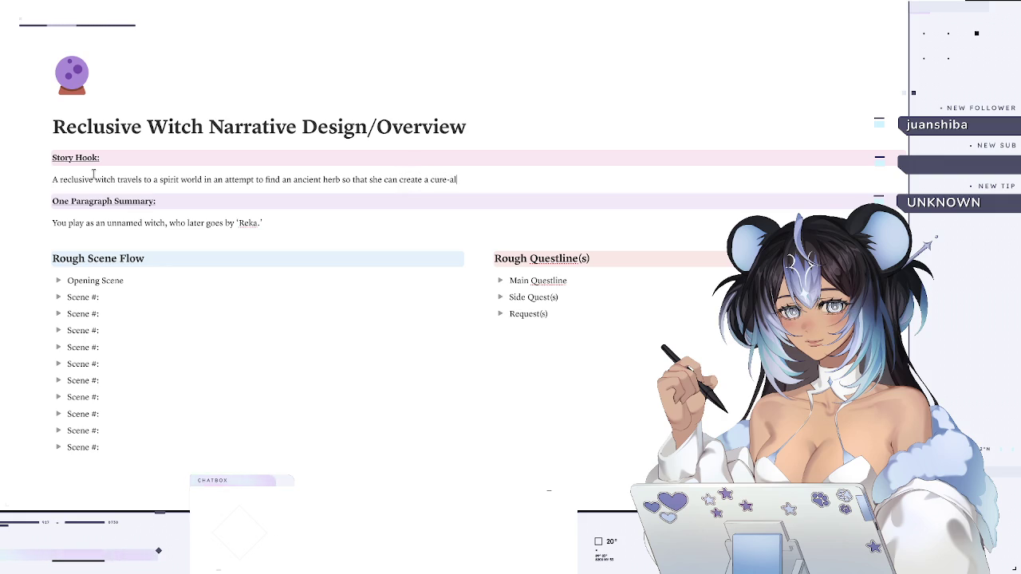
pyautogui.write(' potion')
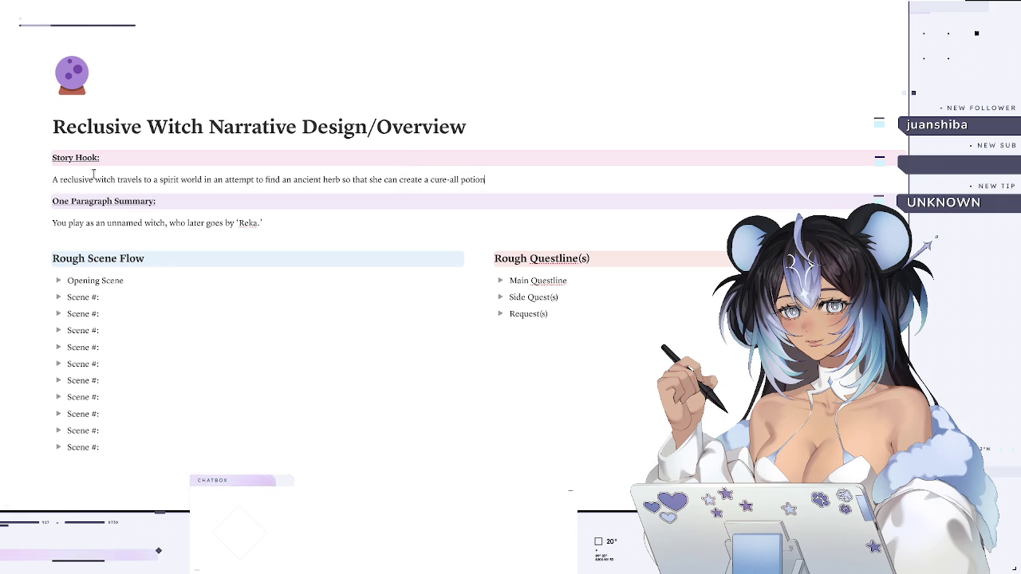
pyautogui.press('BackSpace')
pyautogui.press('BackSpace')
pyautogui.press('BackSpace')
pyautogui.press('BackSpace')
pyautogui.press('BackSpace')
pyautogui.press('BackSpace')
pyautogui.write('otion that can cure any illness.')
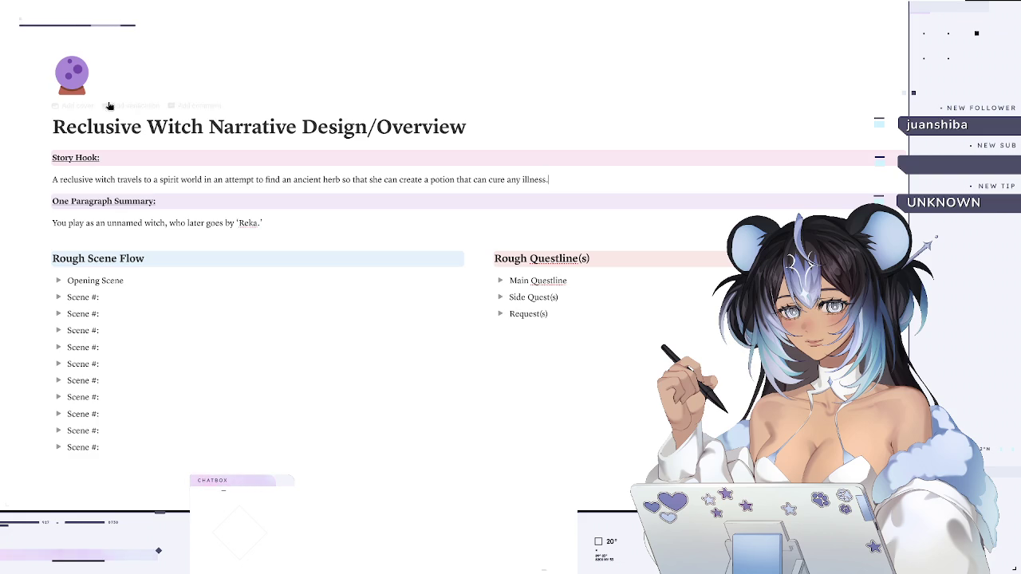
pyautogui.moveTo(46, 204)
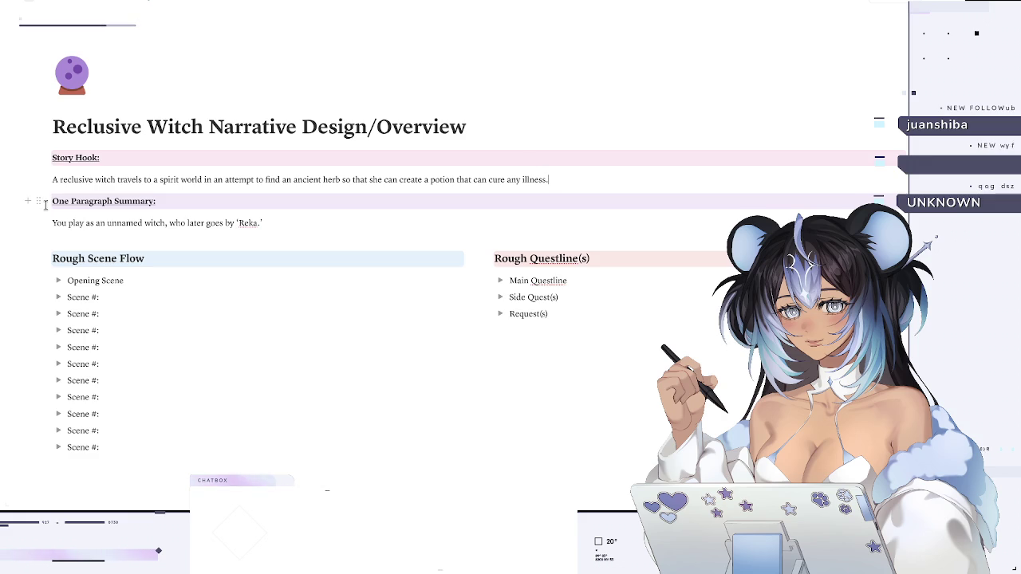
pyautogui.moveTo(45, 206); pyautogui.dragTo(269, 223)
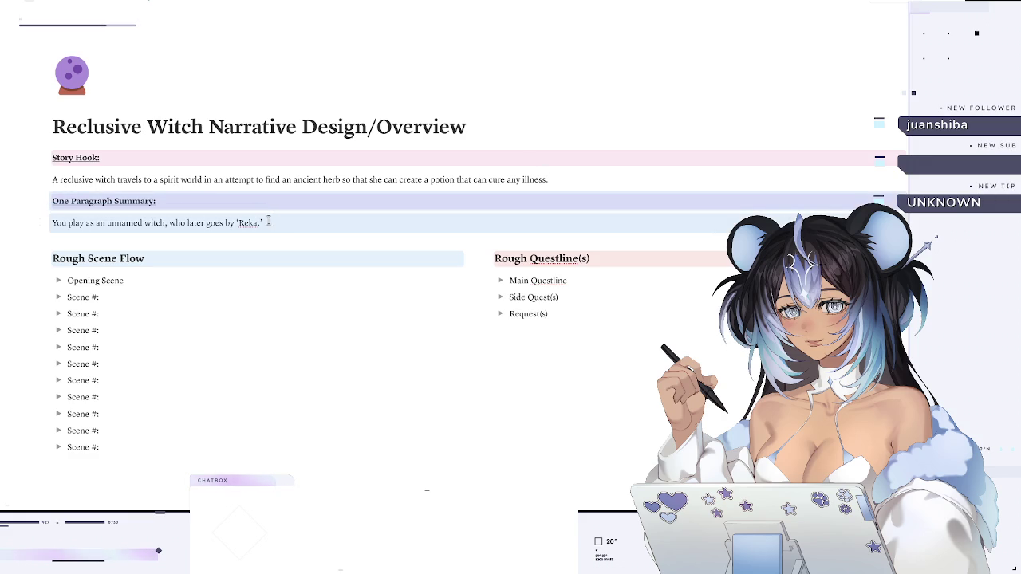
# - Delete the One Paragraph Summary section and start a new block below the story hook
pyautogui.press('BackSpace')
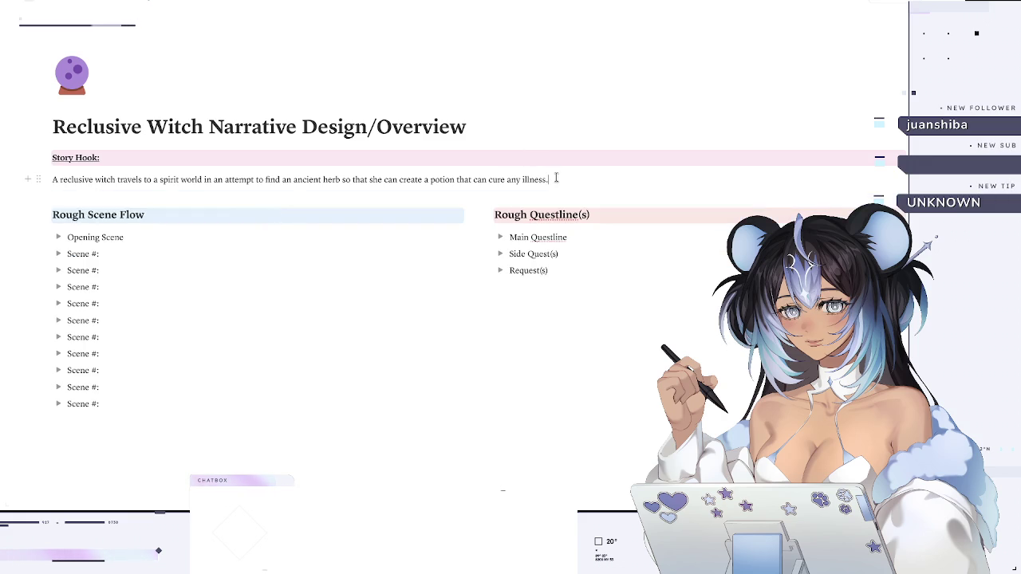
pyautogui.click(556, 177)
pyautogui.press('Return')
# - Add a subpage titled 'Unnamed Player Character (Summary)' under the story hook using /page
pyautogui.write('/page')
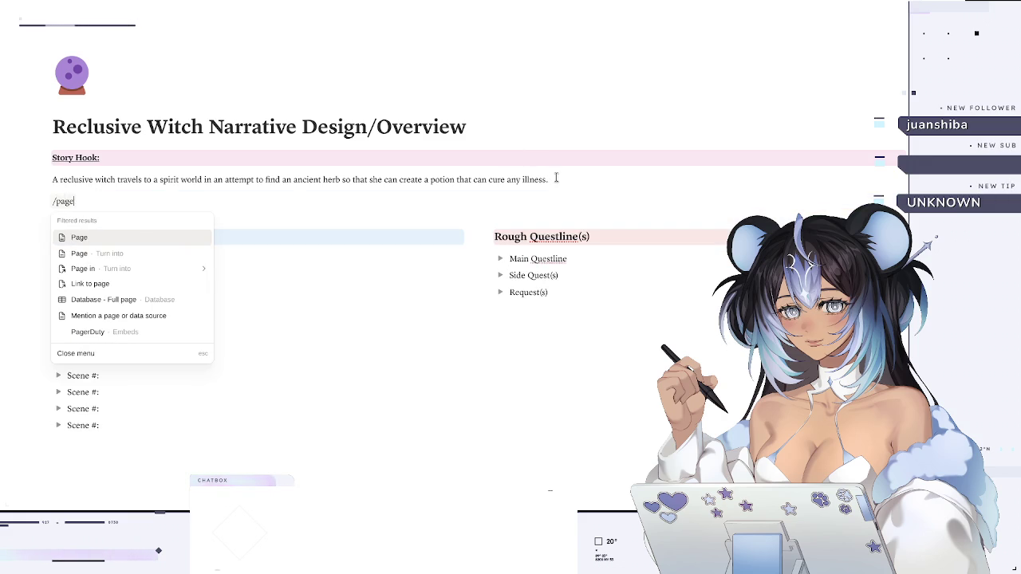
pyautogui.press('Return')
pyautogui.write('Unnamed Player Character (Summary)')
pyautogui.press('Return')
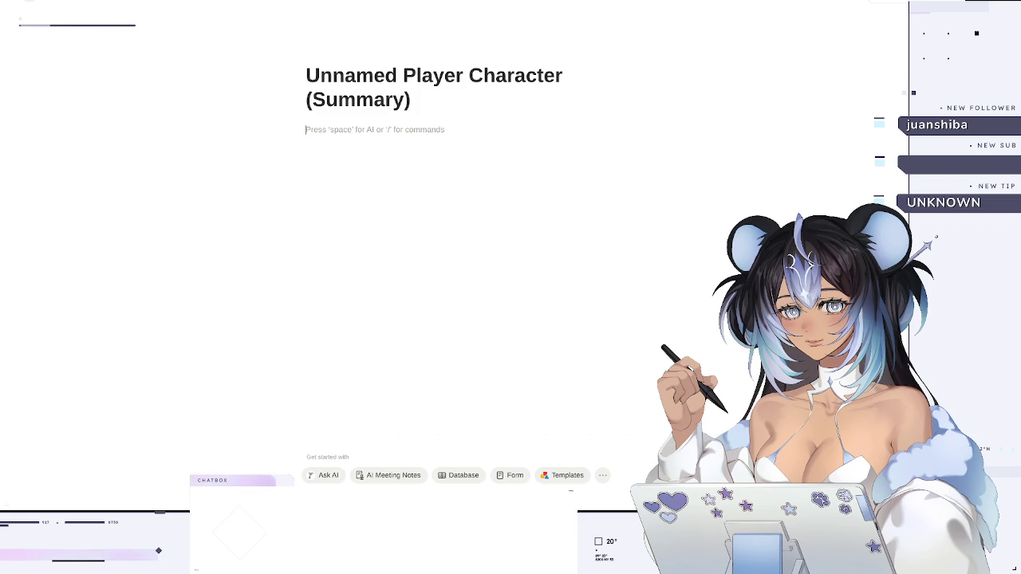
pyautogui.hotkey('alt', 'Tab')
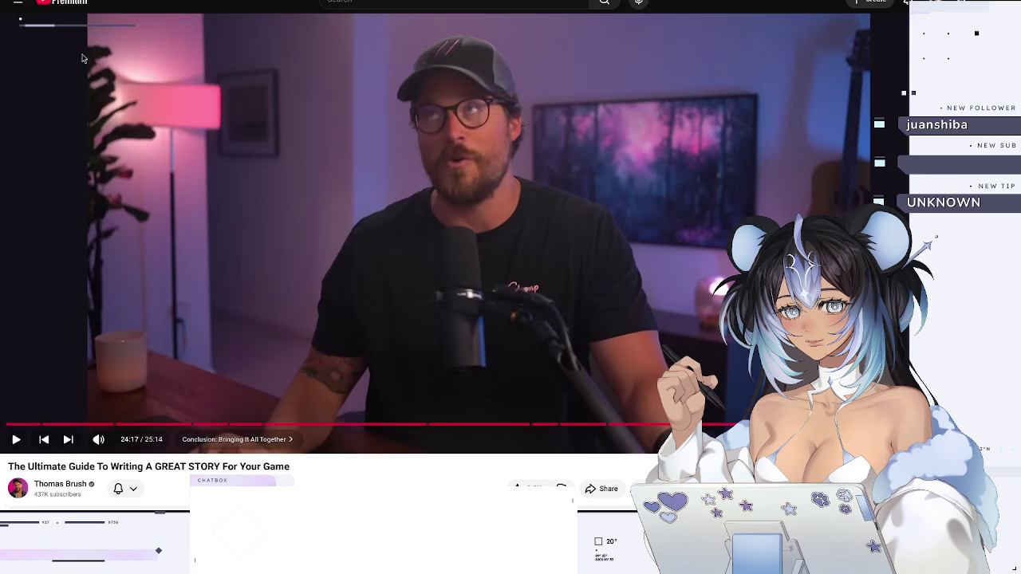
# - Scroll through the story-writing guide's description and save a related video to the queue
pyautogui.scroll(-3, 300, 139)
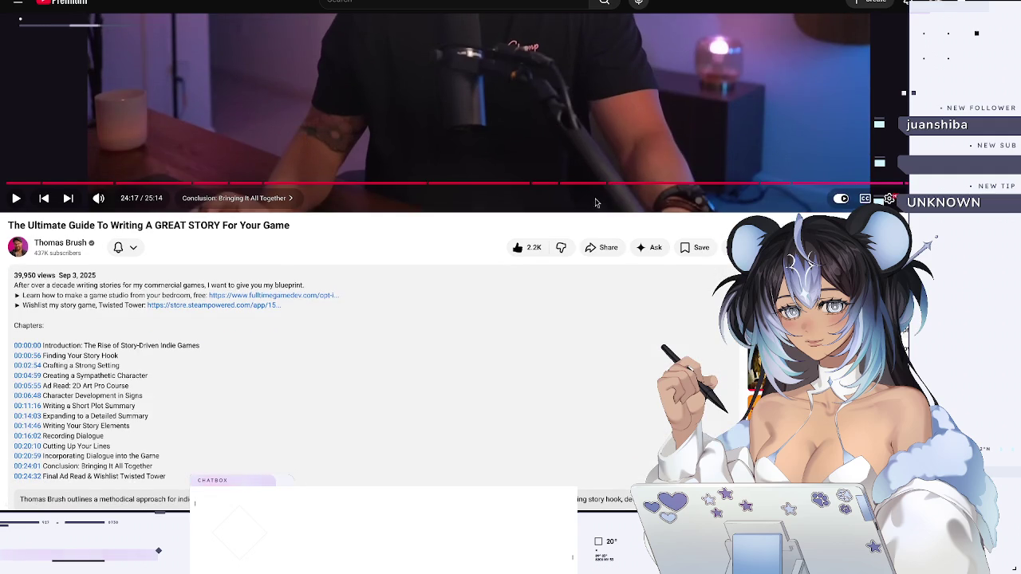
pyautogui.scroll(-3, 712, 231)
pyautogui.scroll(-1, 712, 234)
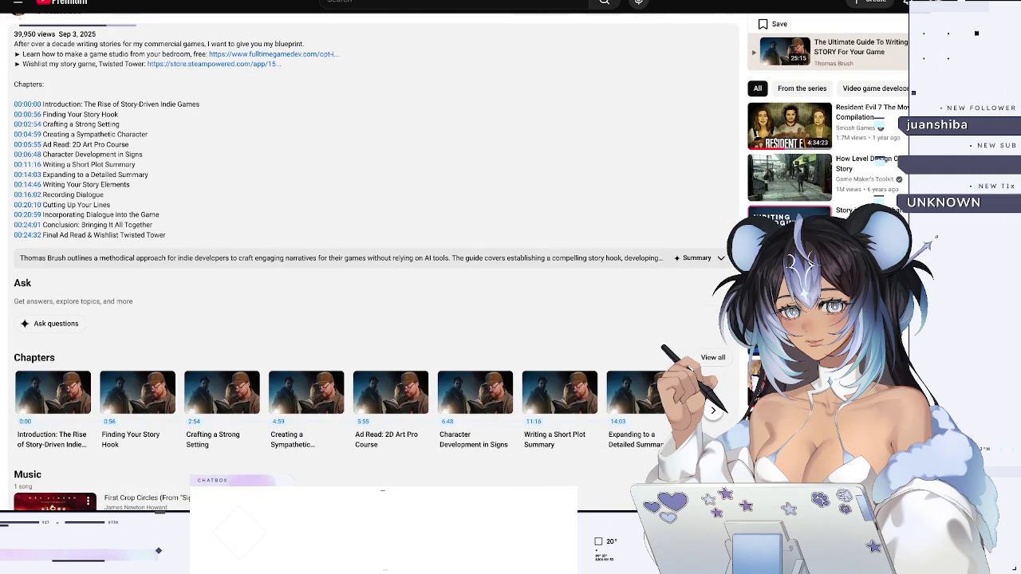
pyautogui.scroll(-1, 676, 189)
pyautogui.scroll(-3, 675, 189)
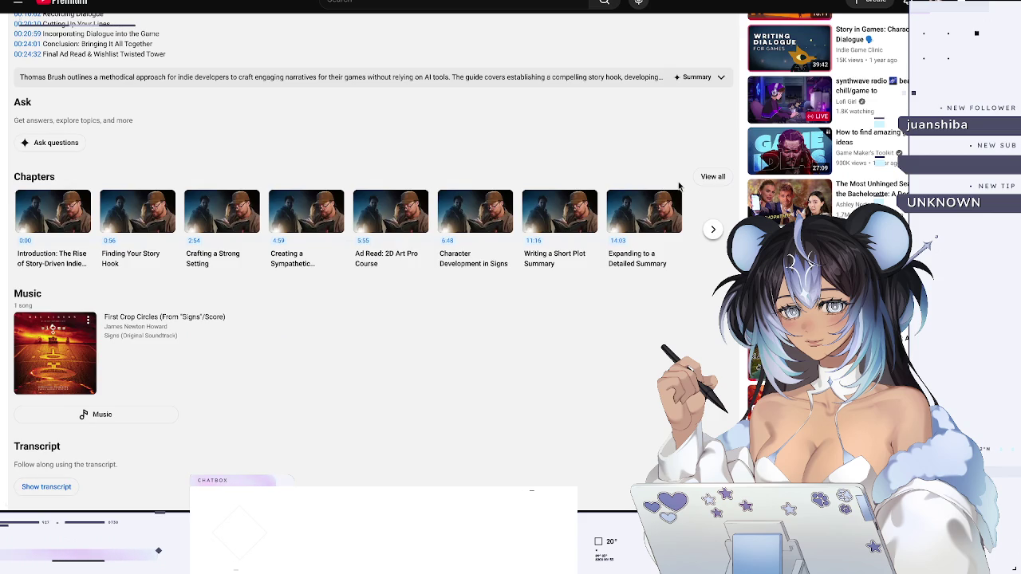
pyautogui.scroll(-2, 678, 186)
pyautogui.scroll(-1, 678, 185)
pyautogui.scroll(-1, 678, 186)
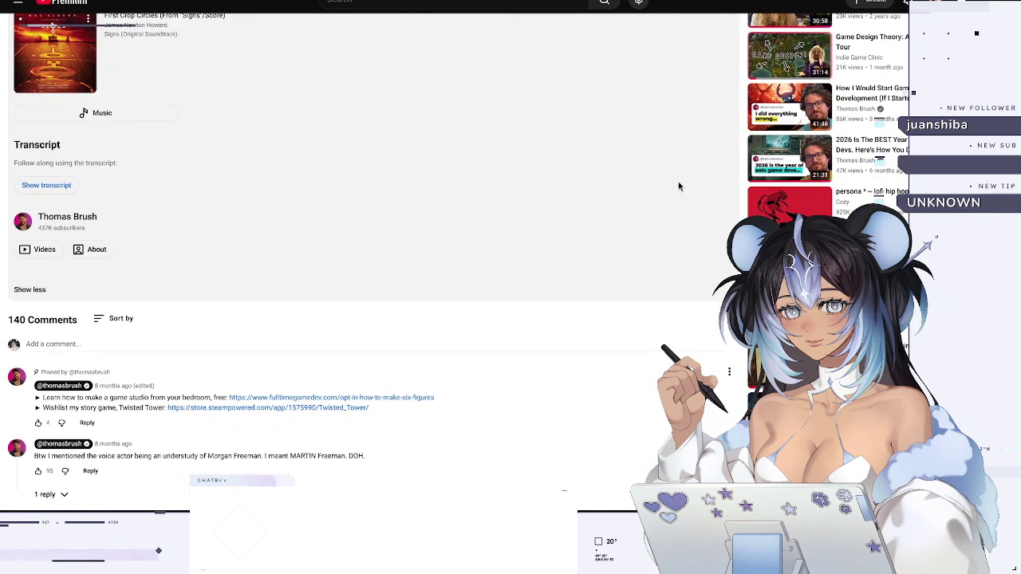
pyautogui.scroll(-1, 678, 186)
pyautogui.scroll(-1, 677, 186)
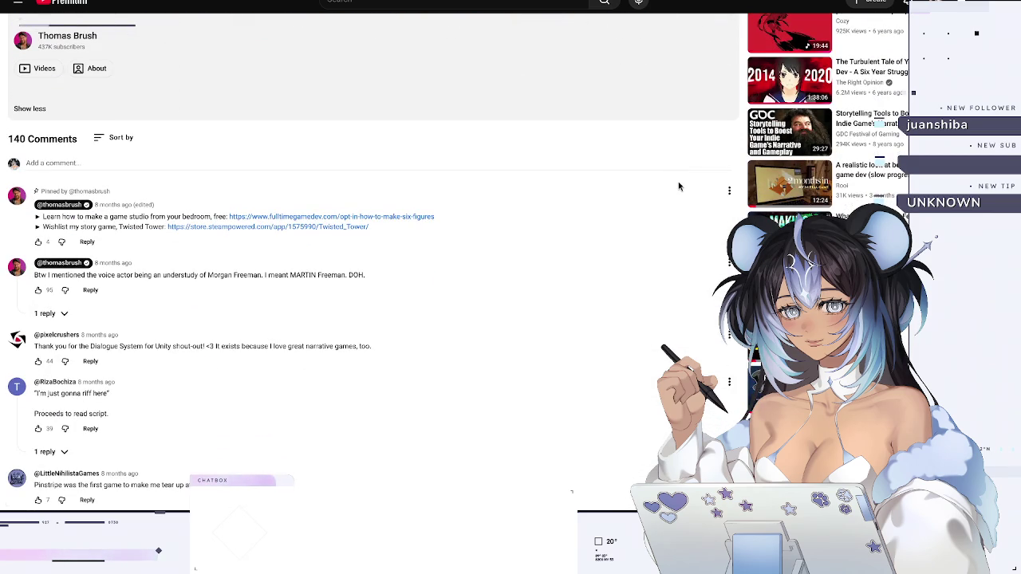
pyautogui.scroll(-2, 678, 186)
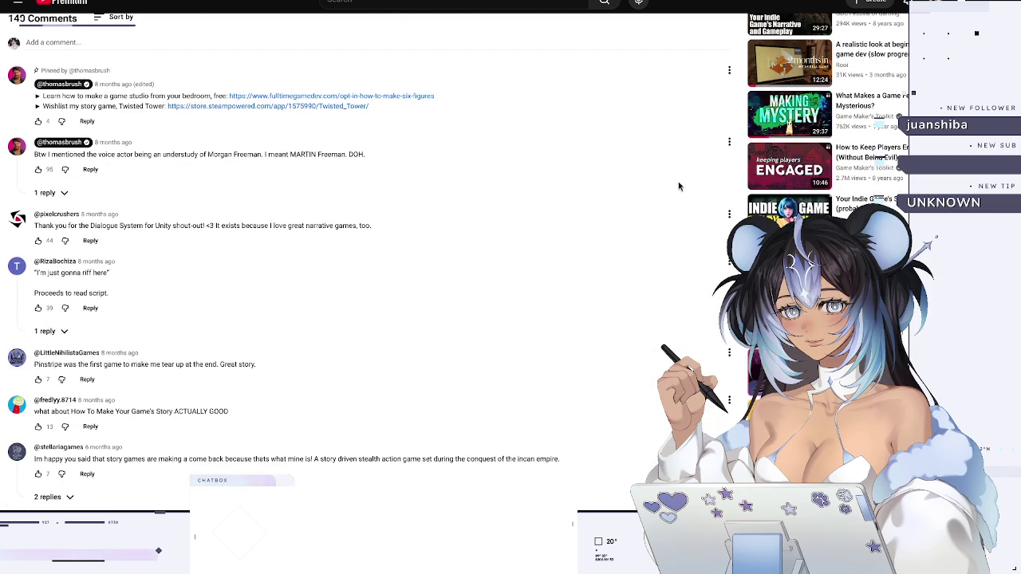
pyautogui.scroll(-2, 678, 186)
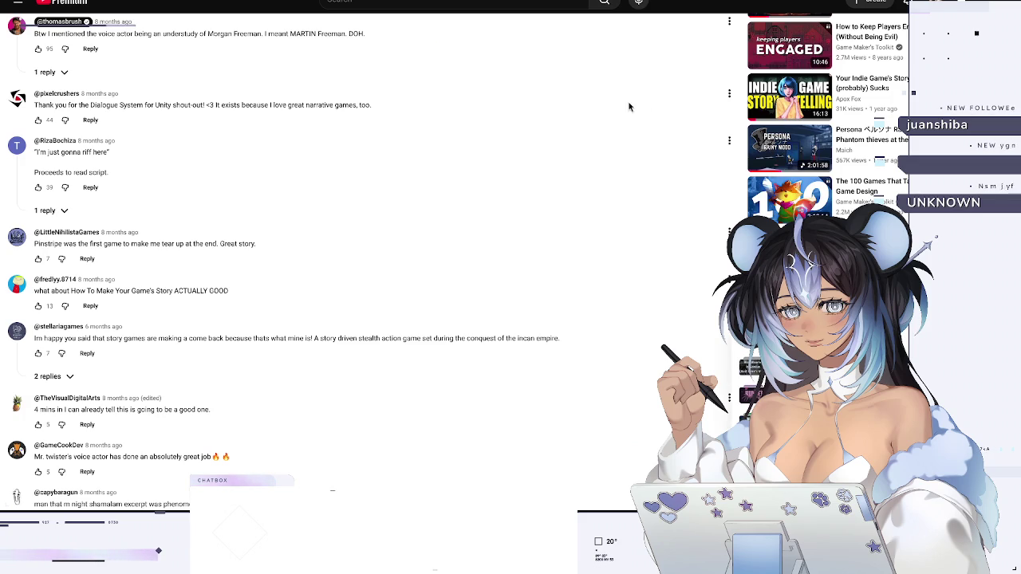
pyautogui.click(820, 398)
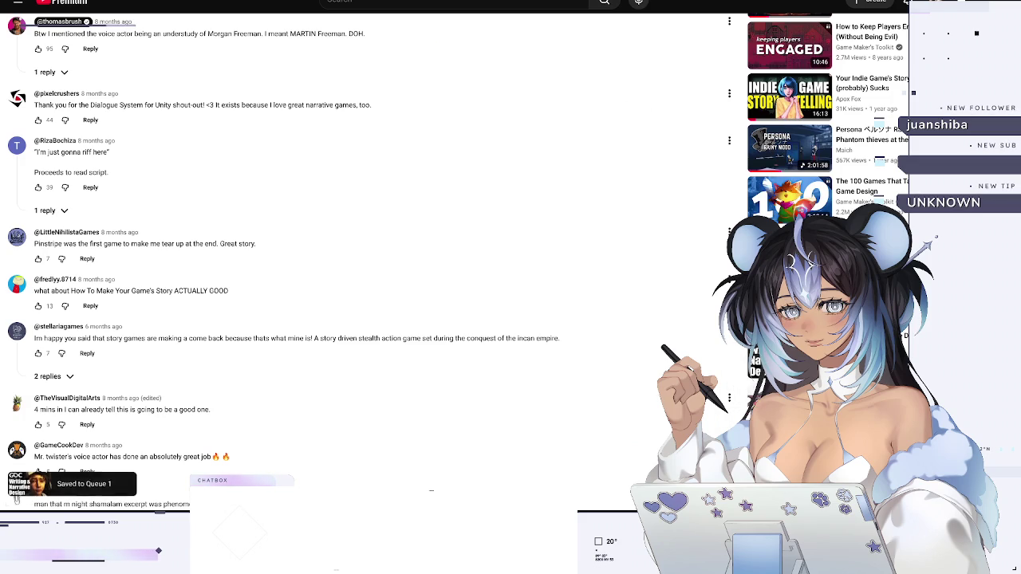
# - Scroll further through the comments and open a video link posted there
pyautogui.scroll(-2, 459, 263)
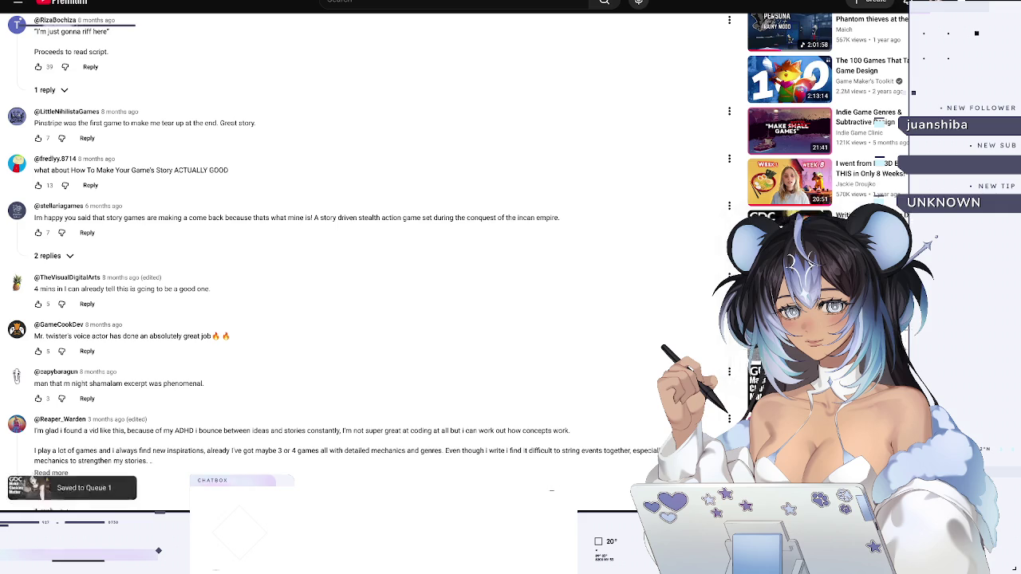
pyautogui.scroll(-3, 700, 344)
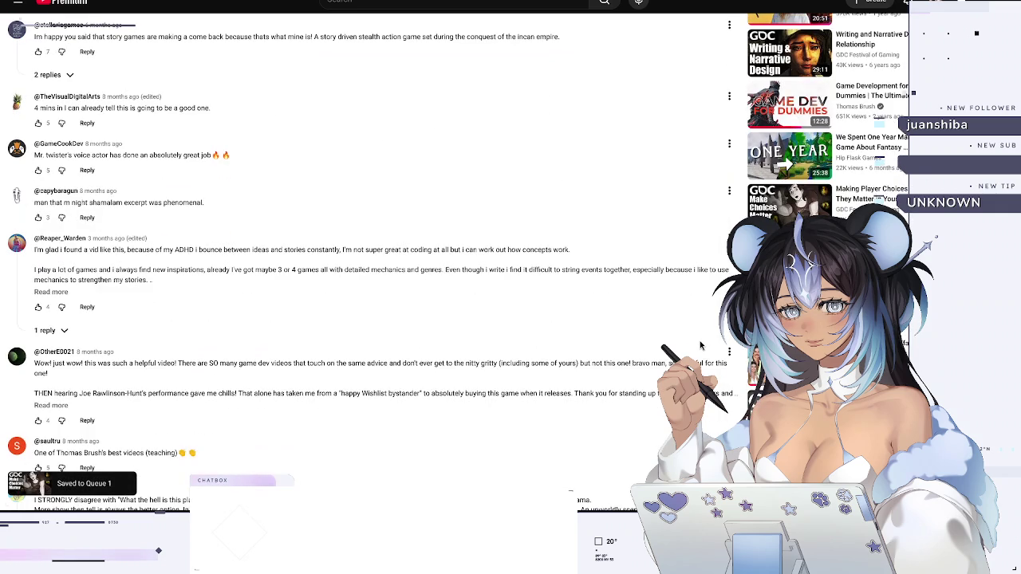
pyautogui.scroll(-1, 700, 344)
pyautogui.scroll(-2, 700, 345)
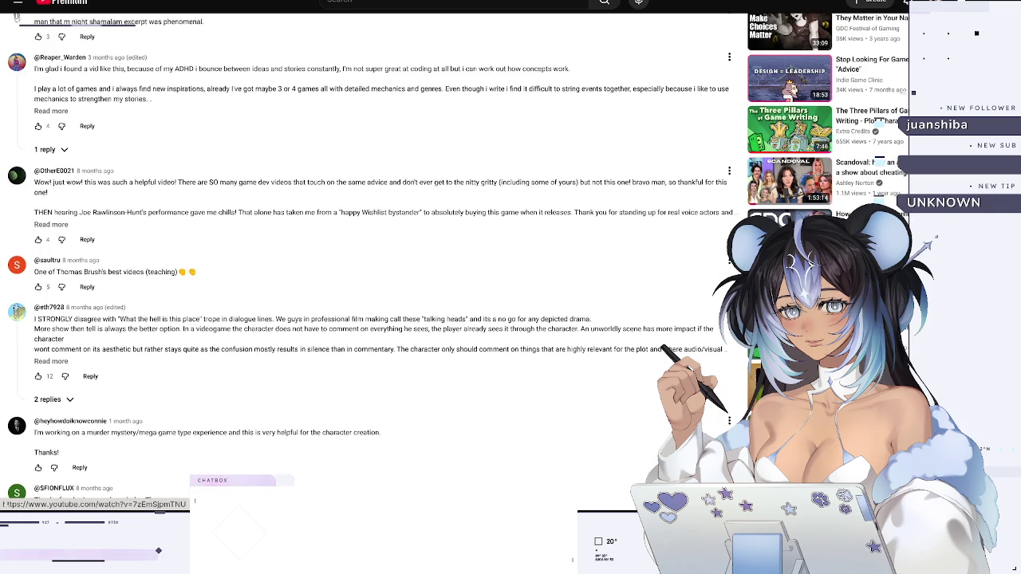
pyautogui.click(751, 390)
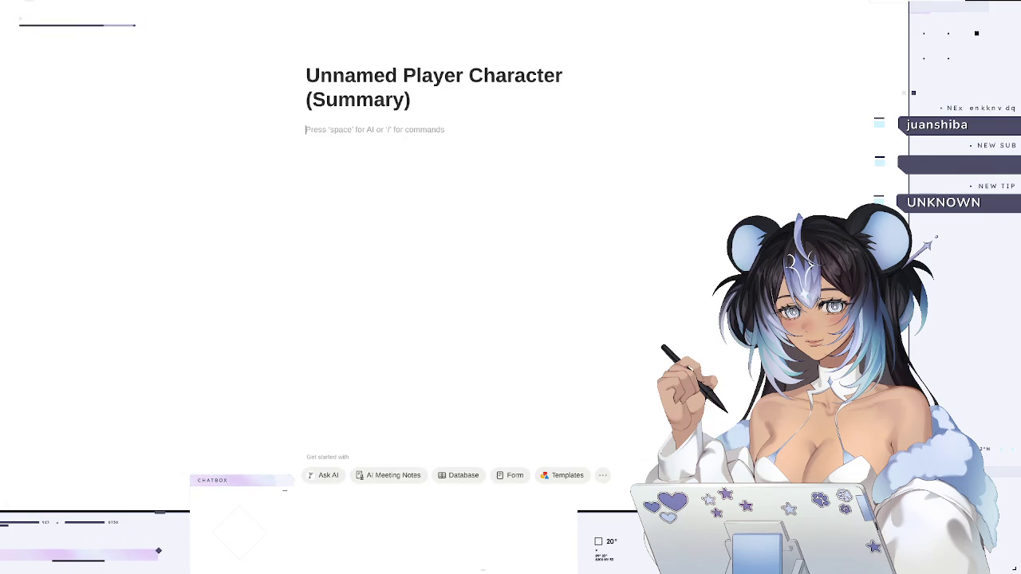
# - Return to the parent Reclusive Witch Narrative Design/Overview page
pyautogui.click(183, 11)
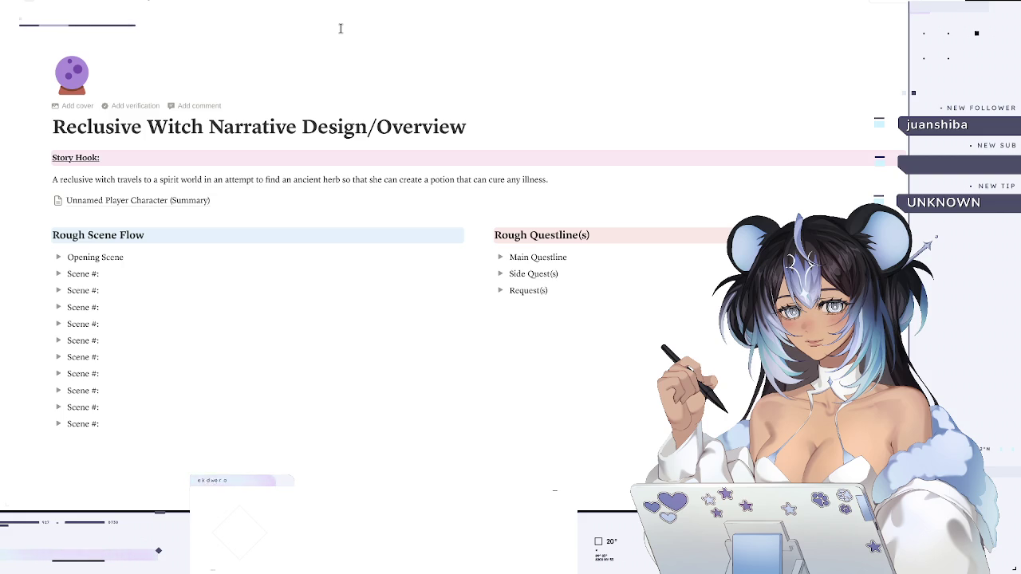
# - Watch the video on how Journey was made, then return to the Notion project page
pyautogui.hotkey('alt', 'Tab')
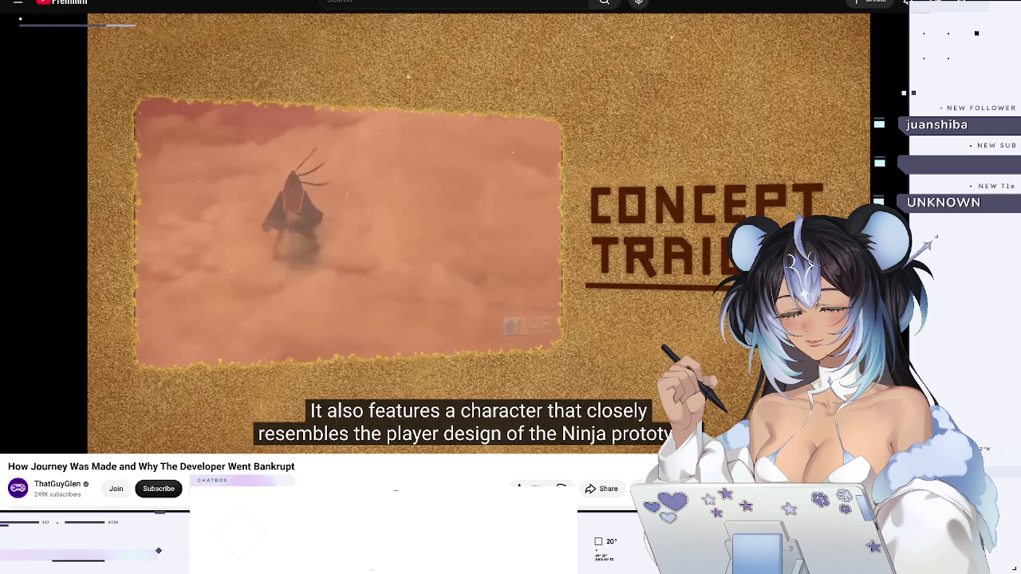
pyautogui.hotkey('alt', 'Tab')
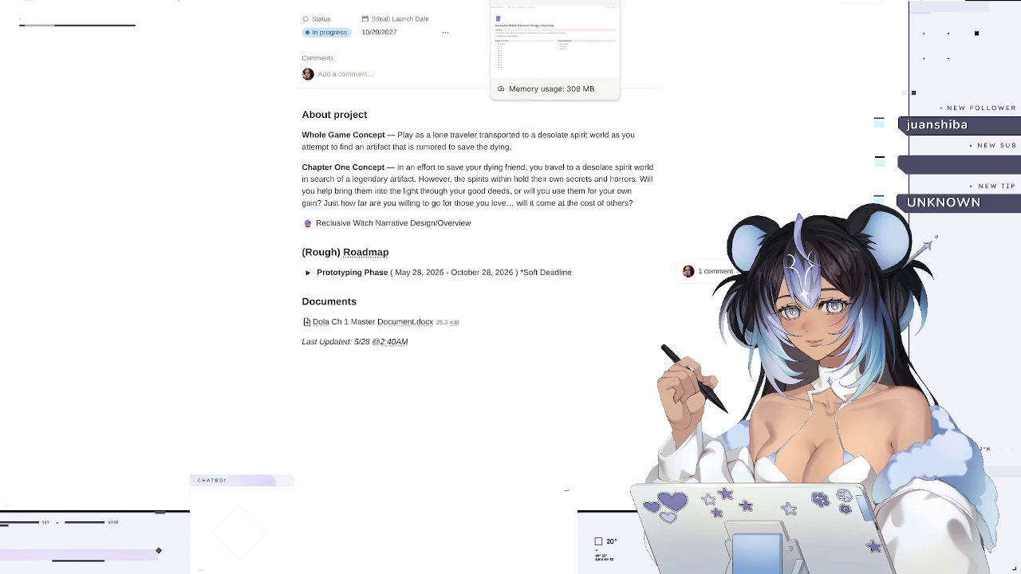
# - Open the Reclusive Witch Narrative Design/Overview page, then go back to the Journey video
pyautogui.click(554, 1)
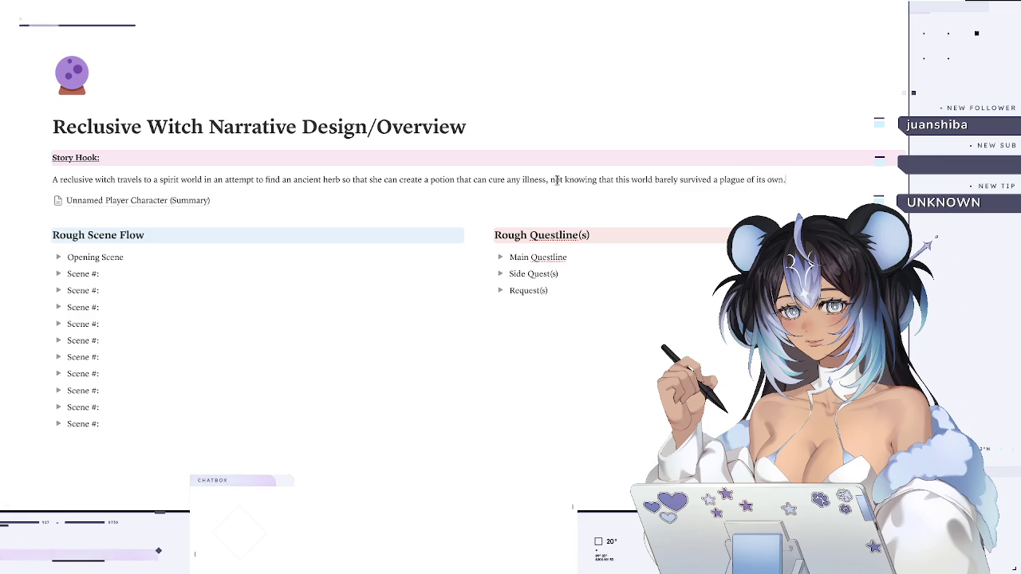
pyautogui.hotkey('alt', 'Tab')
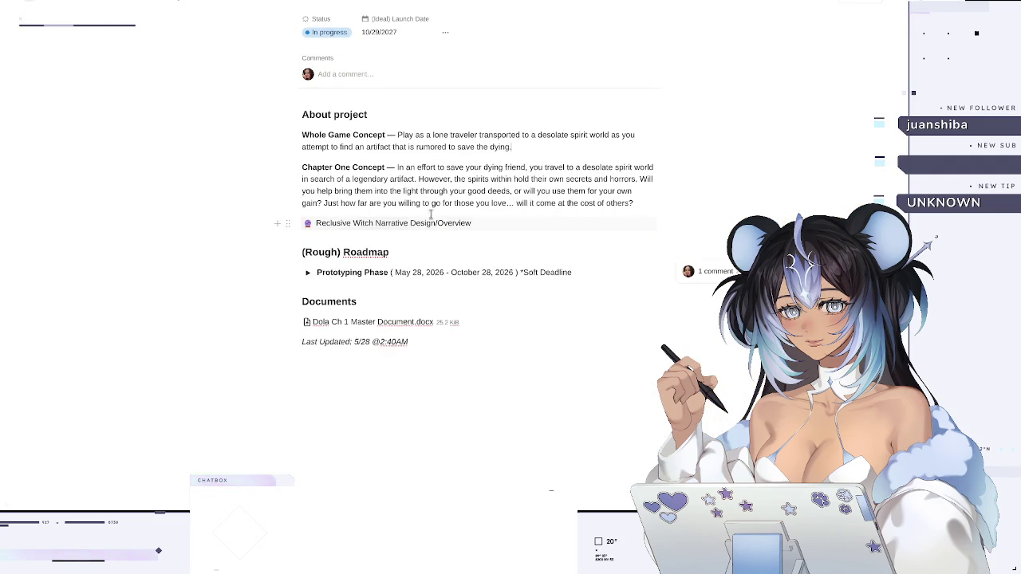
# - In the character subpage, add a bullet describing a young woman, a gifted kid with deep family history
pyautogui.click(431, 223)
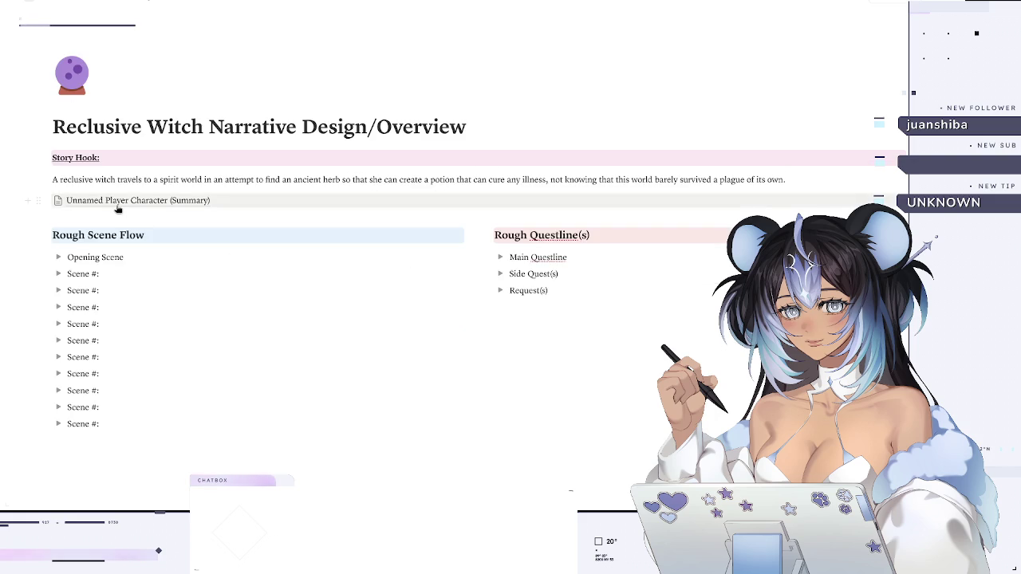
pyautogui.click(116, 201)
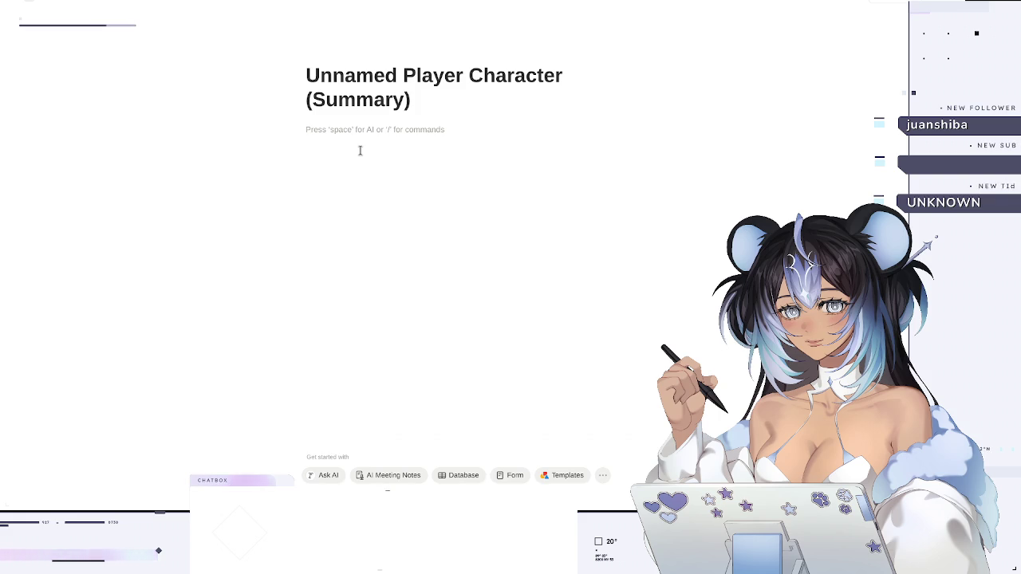
pyautogui.write('-')
pyautogui.press('space')
pyautogui.write('ng woman (22')
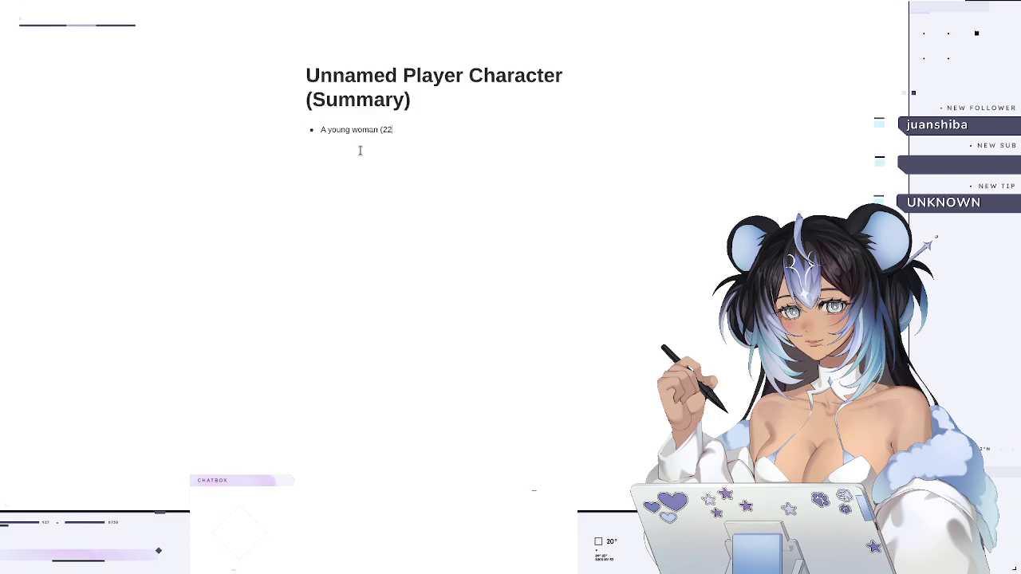
pyautogui.write(') desper')
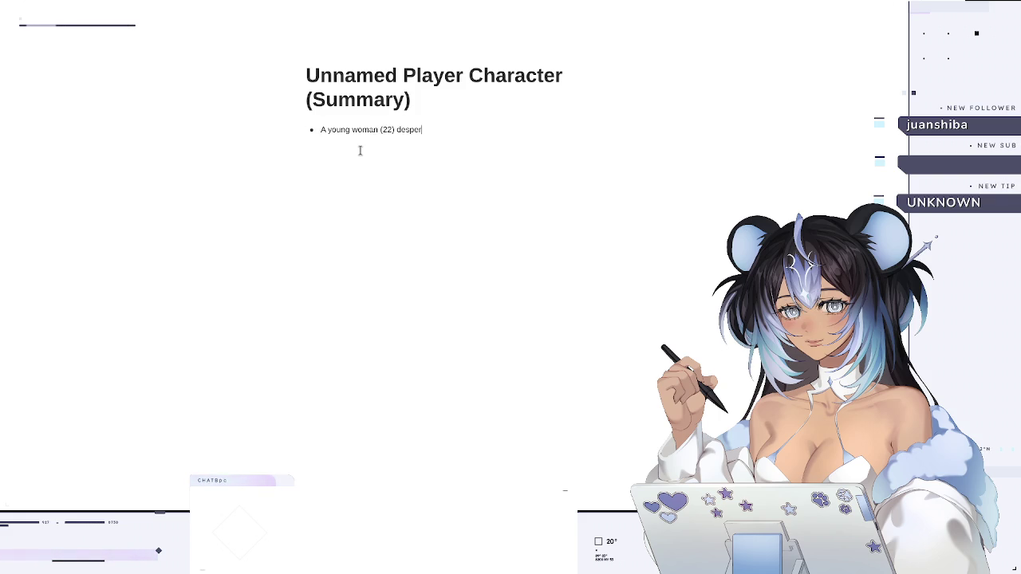
pyautogui.write('ate to prove')
pyautogui.write(' her capabilities')
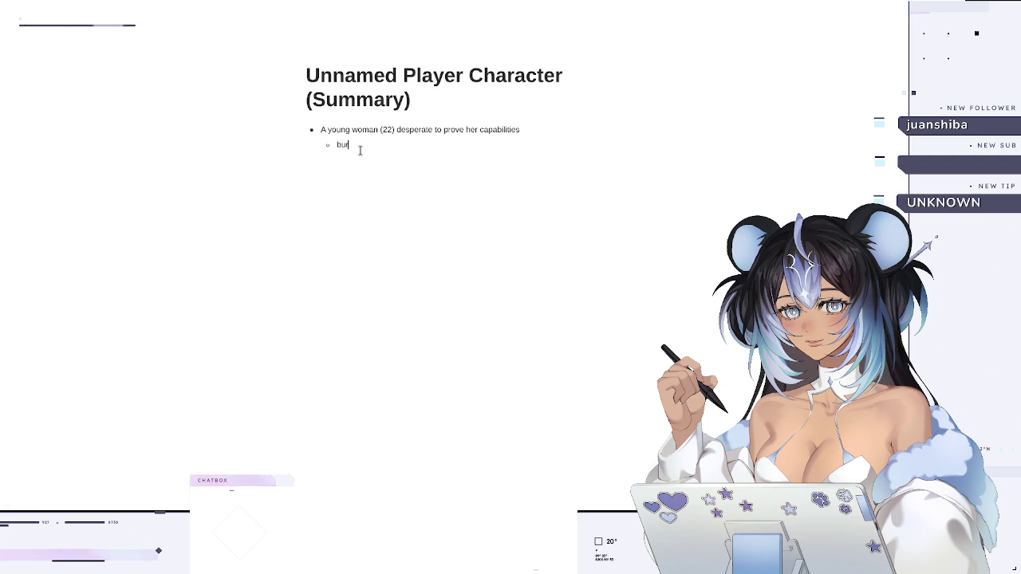
pyautogui.write('ut gifted g')
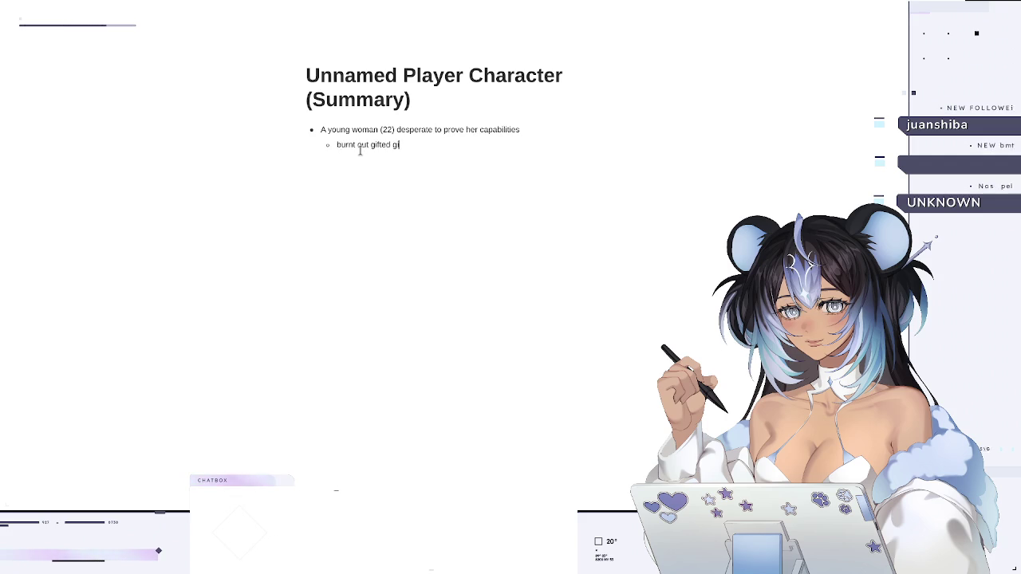
pyautogui.press('BackSpace')
pyautogui.write('kid who ')
pyautogui.write('un')
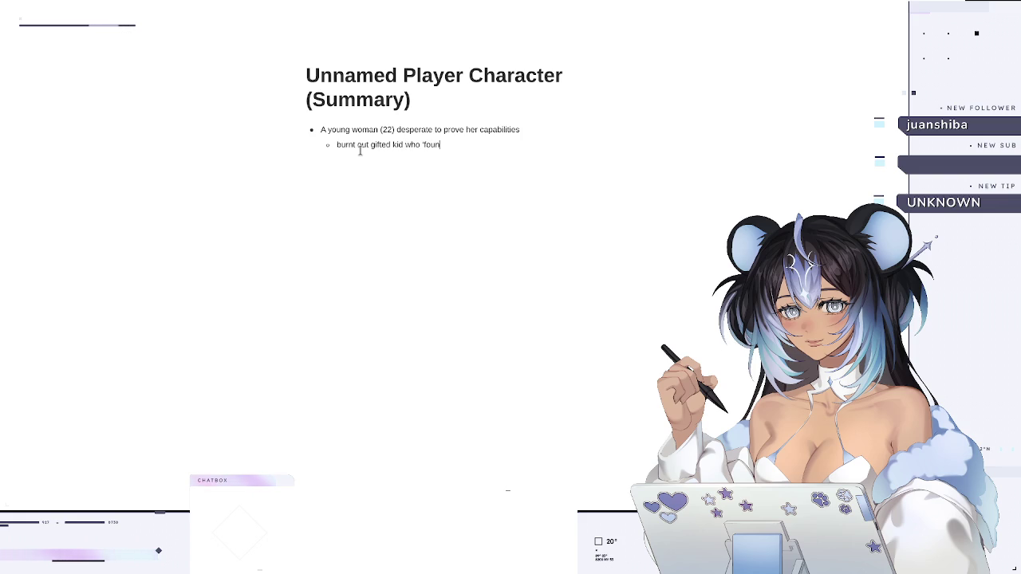
pyautogui.write("d a passion' for h")
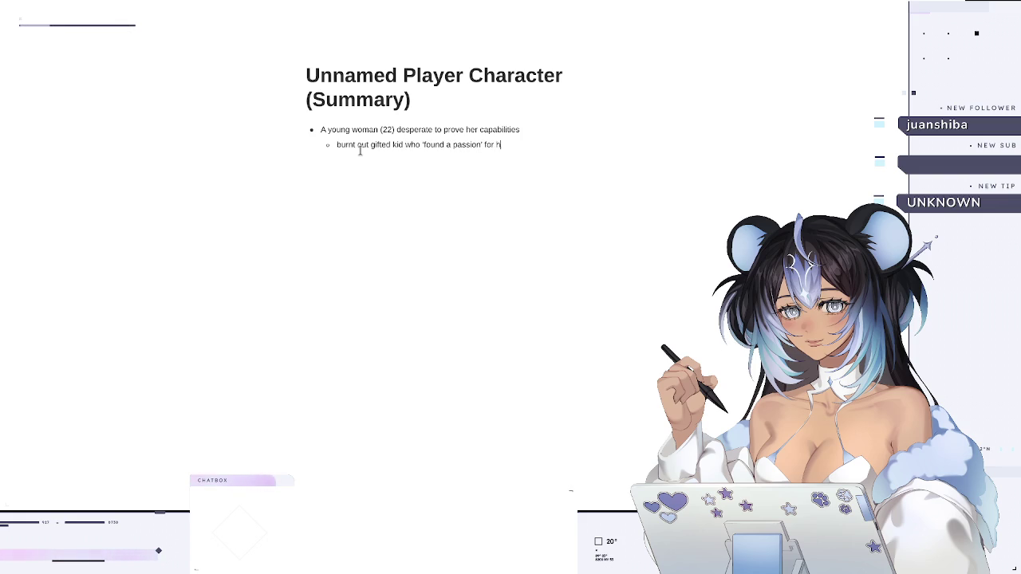
pyautogui.write('something her famil')
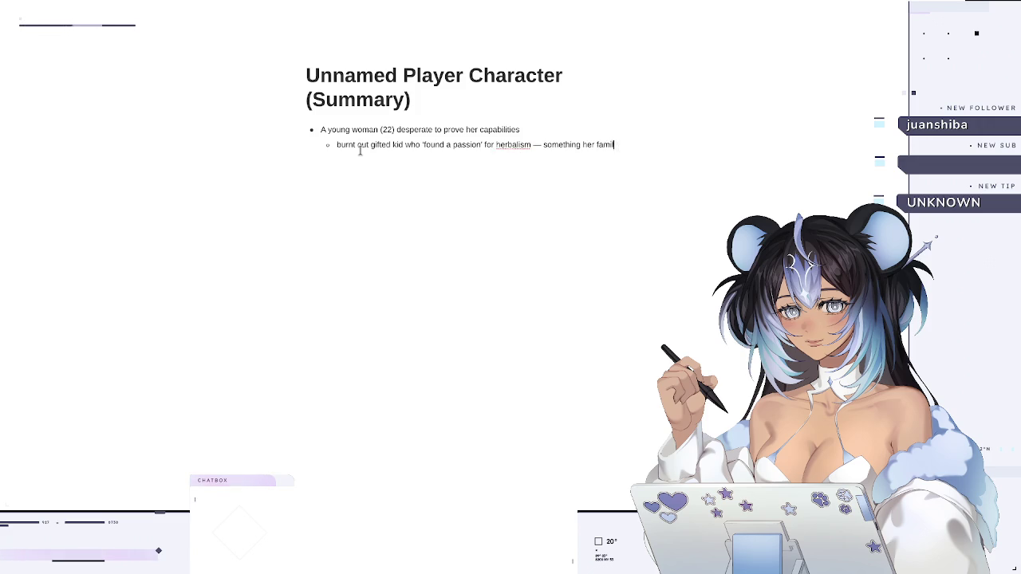
pyautogui.press('BackSpace')
pyautogui.press('BackSpace')
pyautogui.press('BackSpace')
pyautogui.write('deep history with')
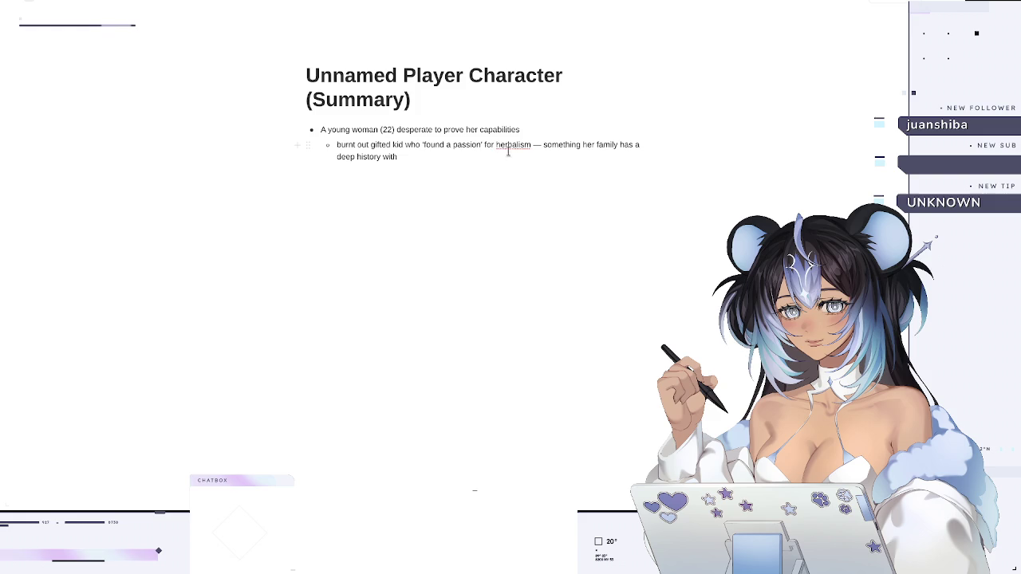
pyautogui.moveTo(475, 150)
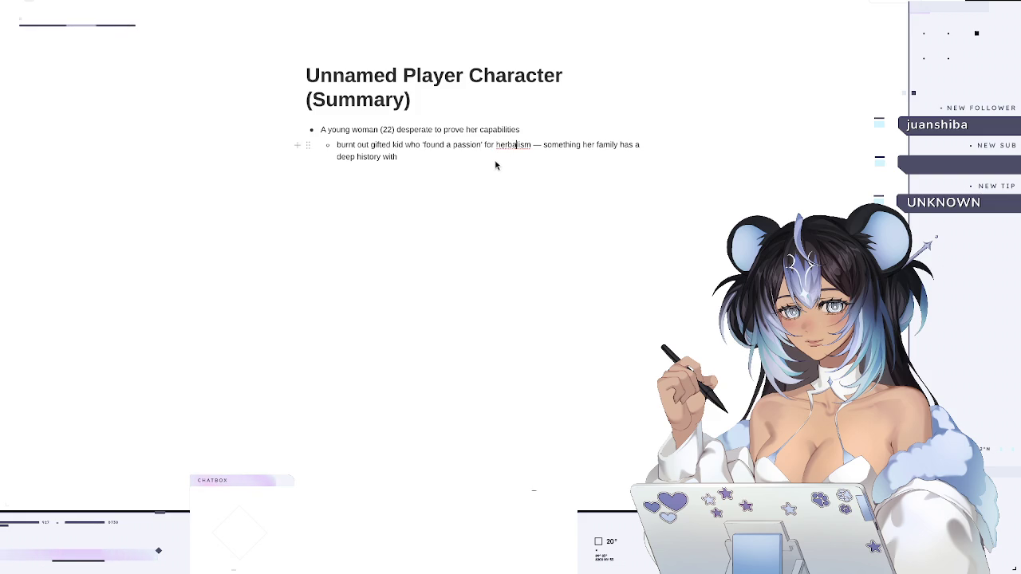
# - Add a nested bullet saying she is desperate to cure her aunt's illness
pyautogui.click(474, 162)
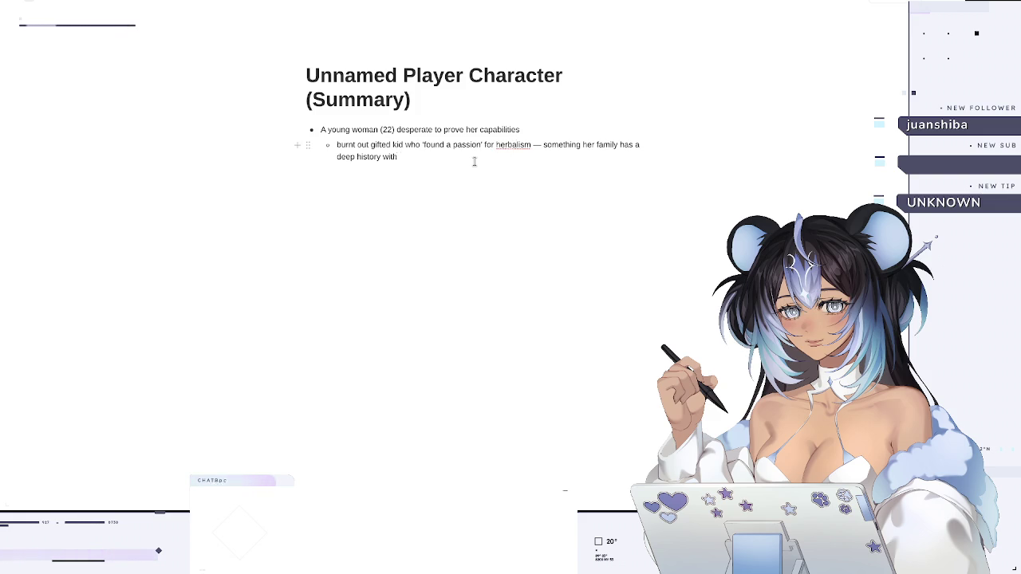
pyautogui.press('Return')
pyautogui.press('Tab')
pyautogui.write('re')
pyautogui.write('her only cho')
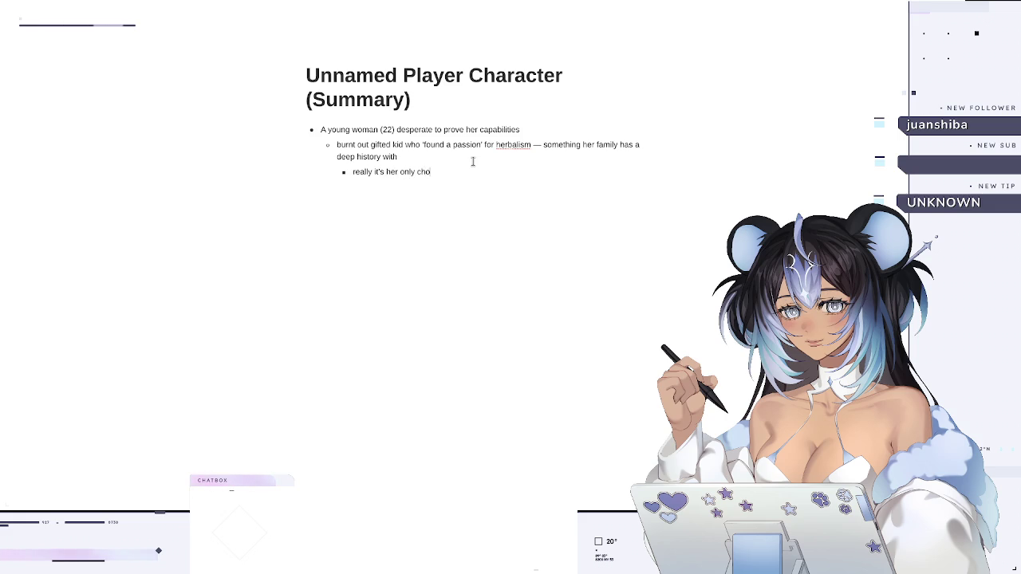
pyautogui.write('s she is desperate: wants to cure her a')
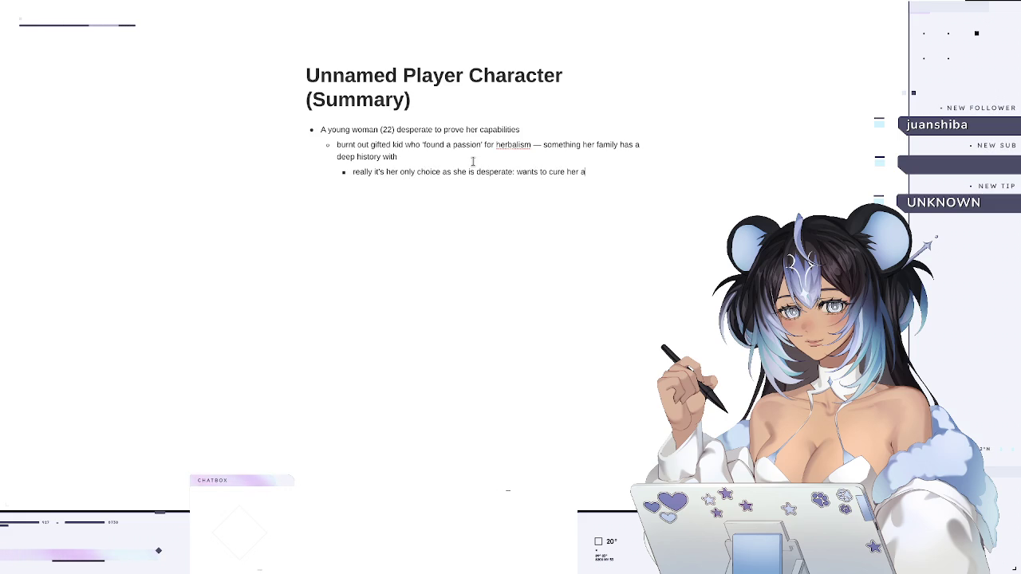
pyautogui.write('llness that has rendere')
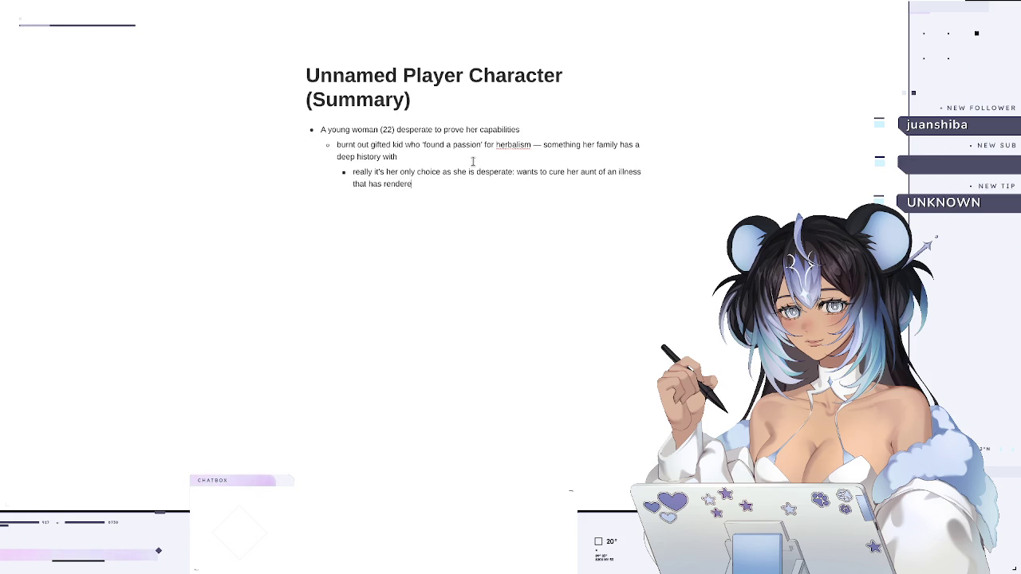
pyautogui.write('-to-death')
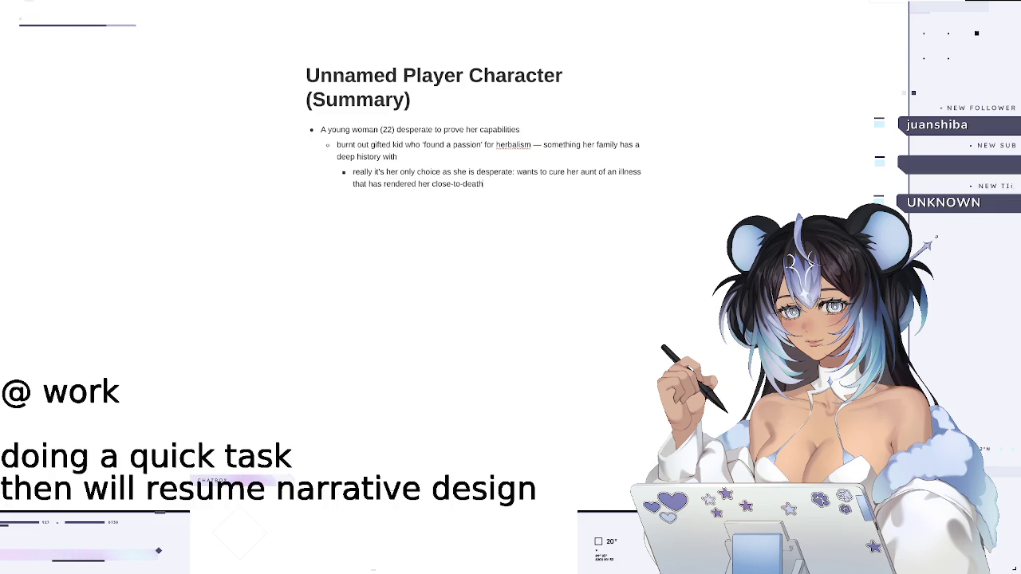
# - Leave the character notes and return to the Journey documentary on YouTube
pyautogui.hotkey('alt', 'Tab')
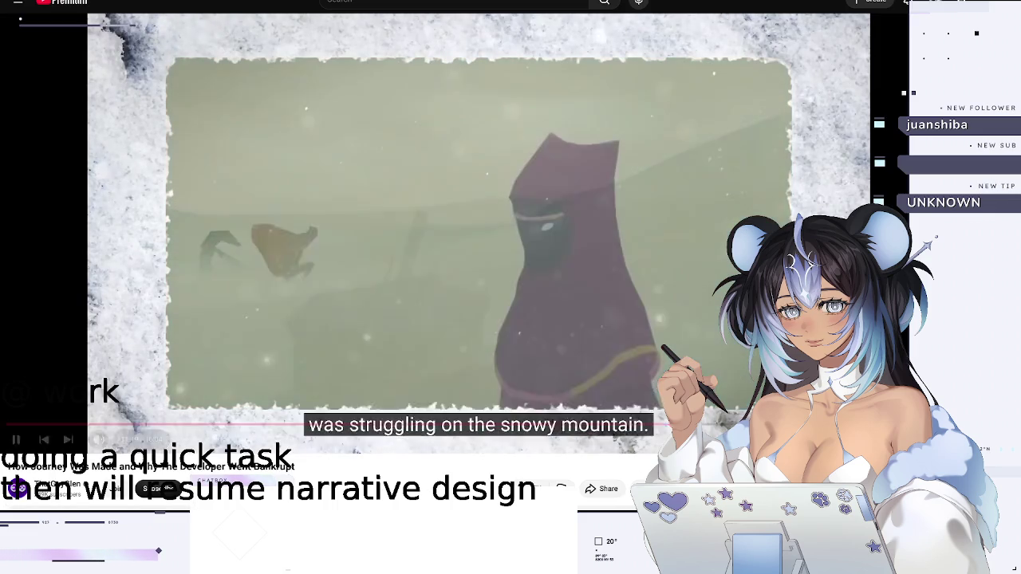
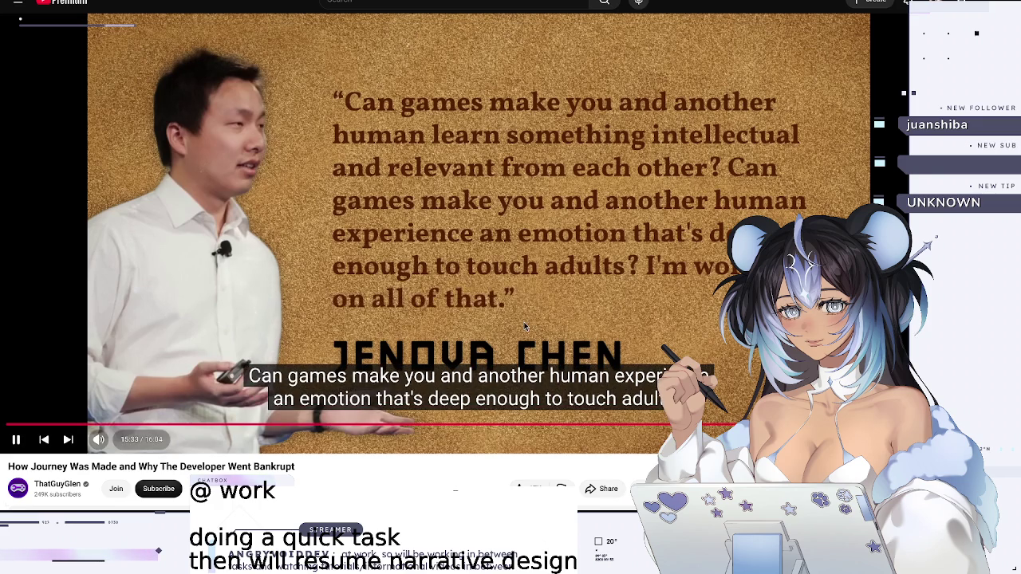
# - Browse the recommendations below the indie dev vlog, then return to the player at the top
pyautogui.scroll(-5, 524, 327)
pyautogui.scroll(2, 523, 326)
pyautogui.scroll(-2, 524, 326)
pyautogui.scroll(-3, 524, 326)
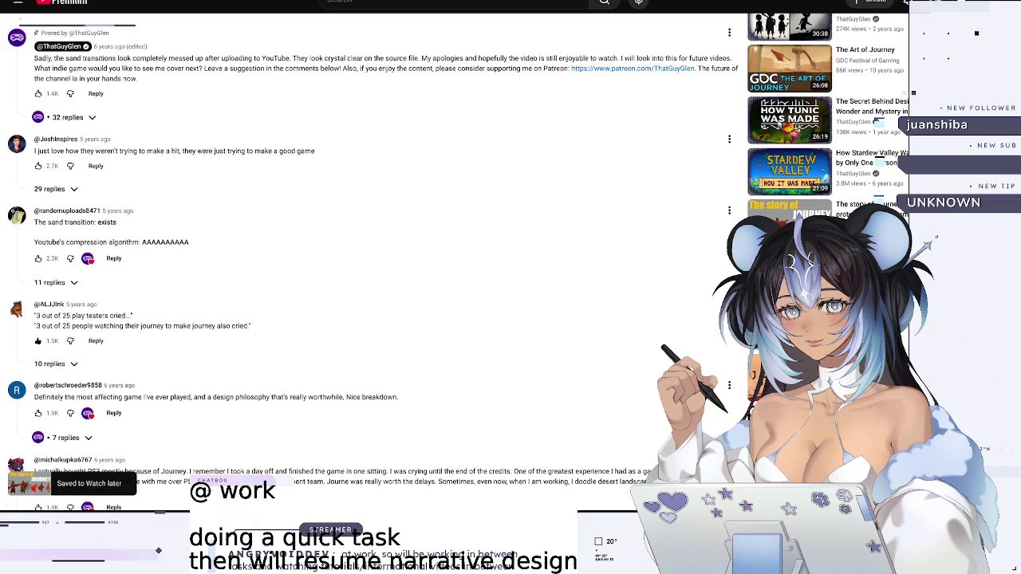
pyautogui.scroll(-3, 367, 263)
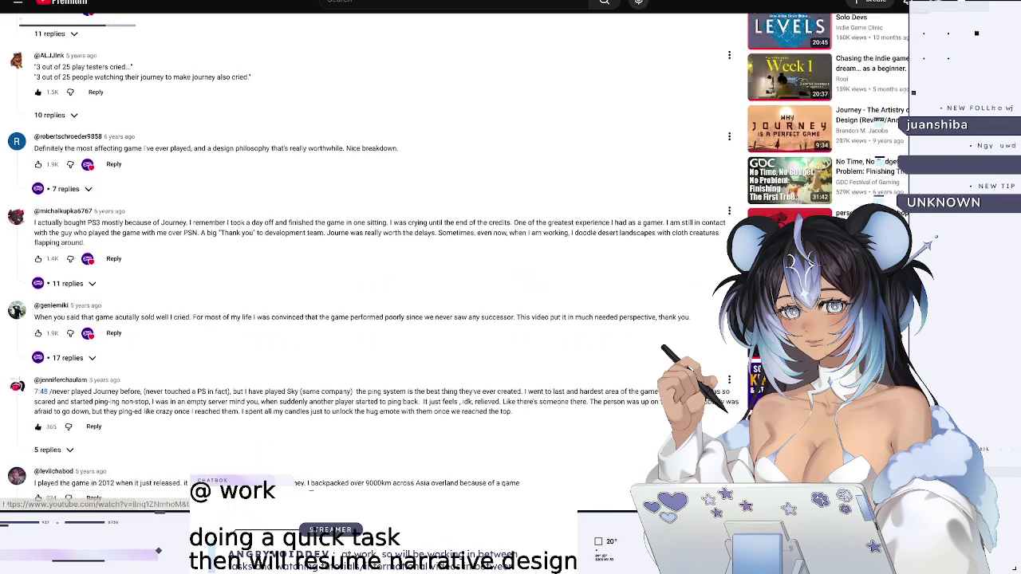
pyautogui.scroll(-3, 367, 263)
pyautogui.scroll(-1, 366, 263)
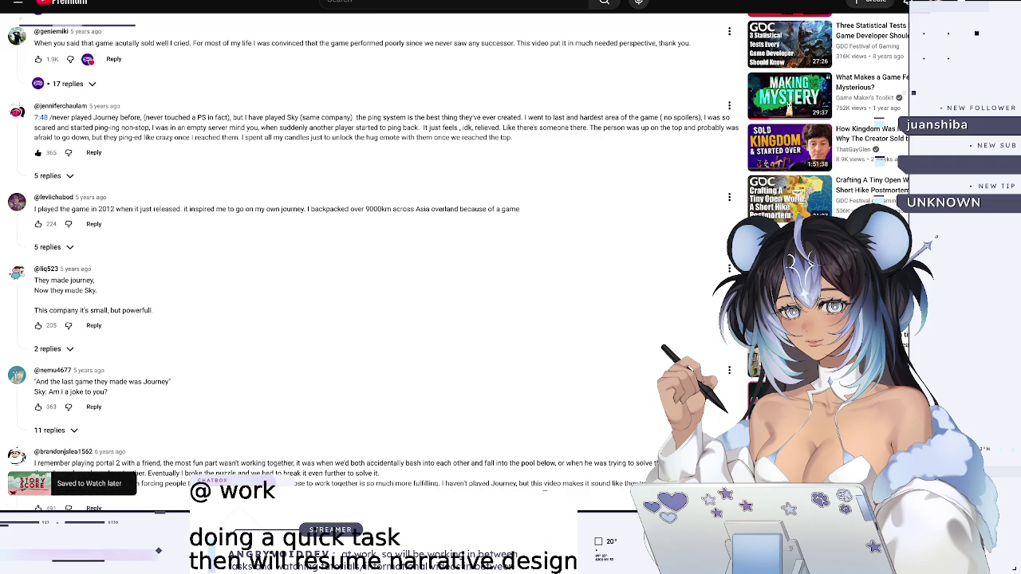
pyautogui.scroll(-1, 367, 263)
pyautogui.scroll(-2, 367, 263)
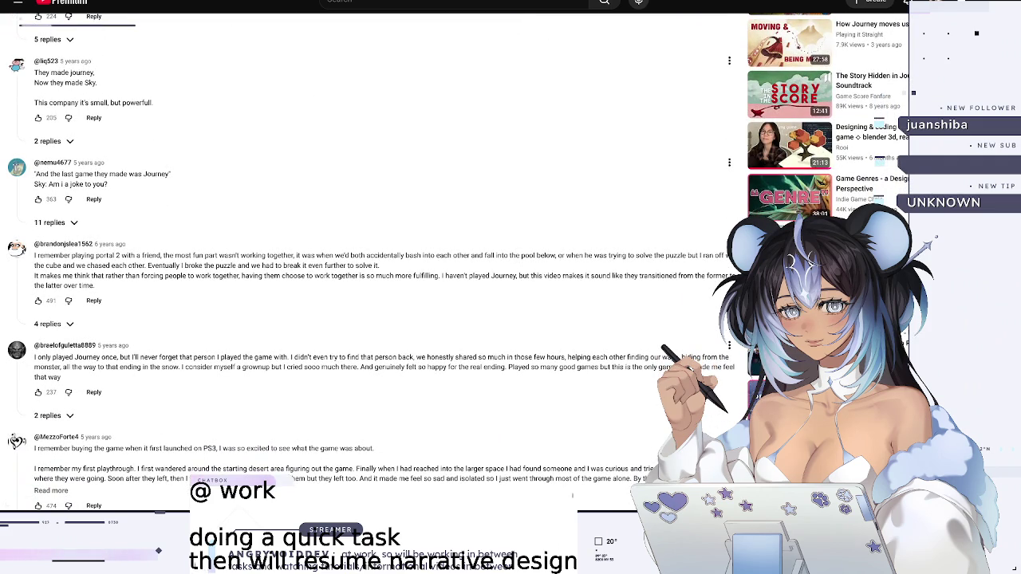
pyautogui.scroll(-2, 367, 264)
pyautogui.scroll(-1, 366, 263)
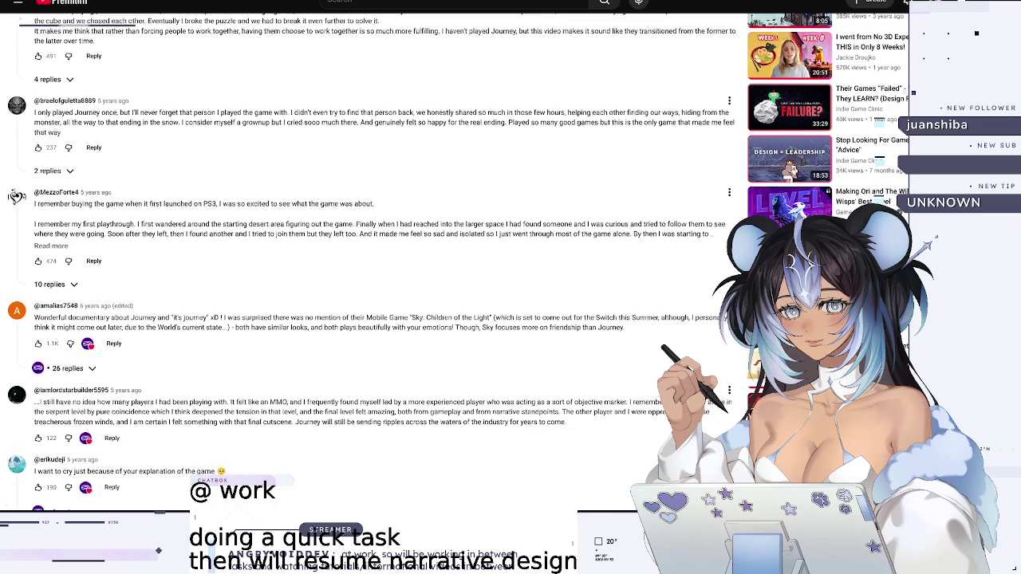
pyautogui.scroll(-1, 367, 263)
pyautogui.scroll(-1, 367, 263)
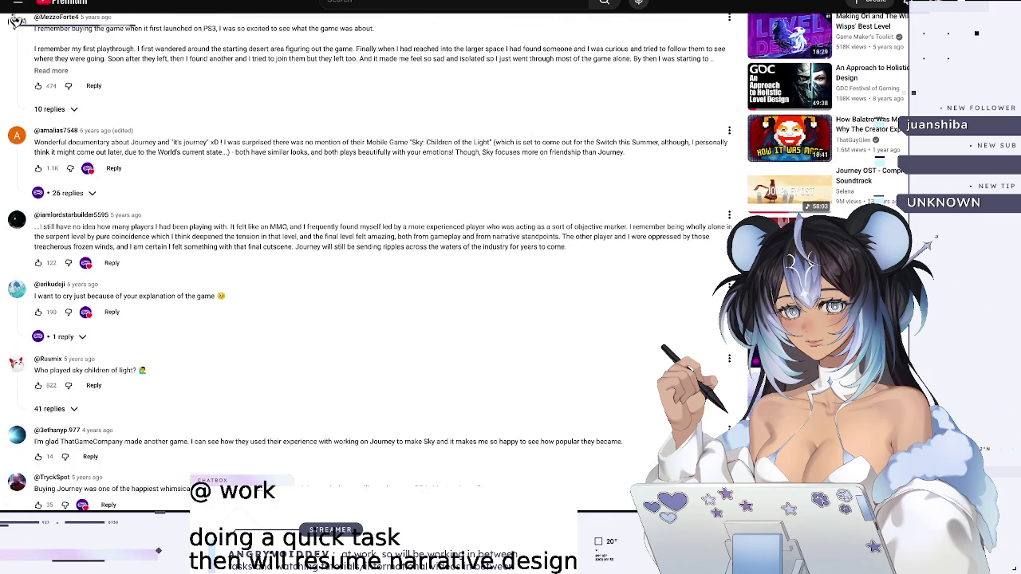
pyautogui.press('Home')
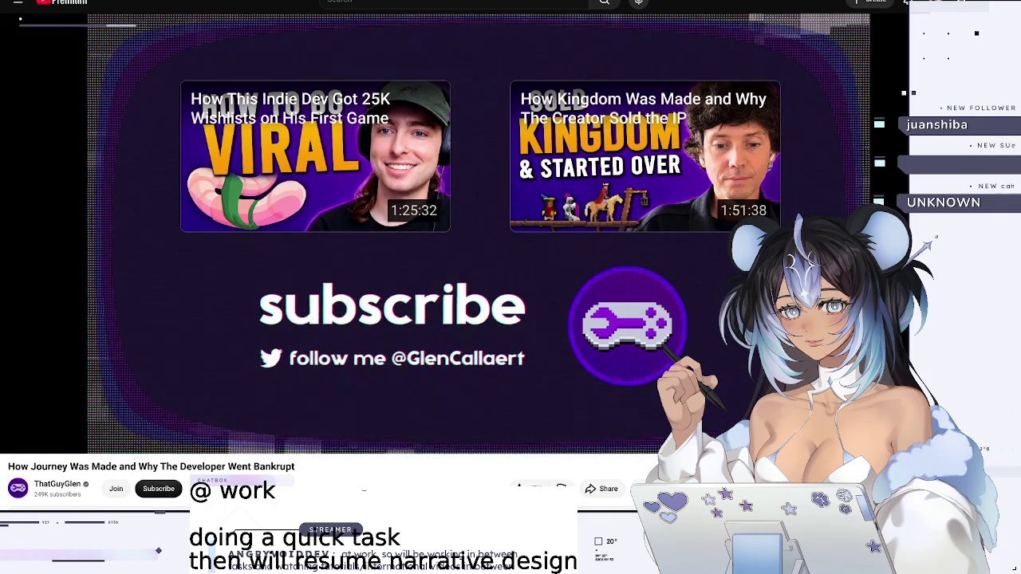
# - Add the second recommended video, 'Dev Talk & Tea', to the queue
pyautogui.scroll(-5, 367, 263)
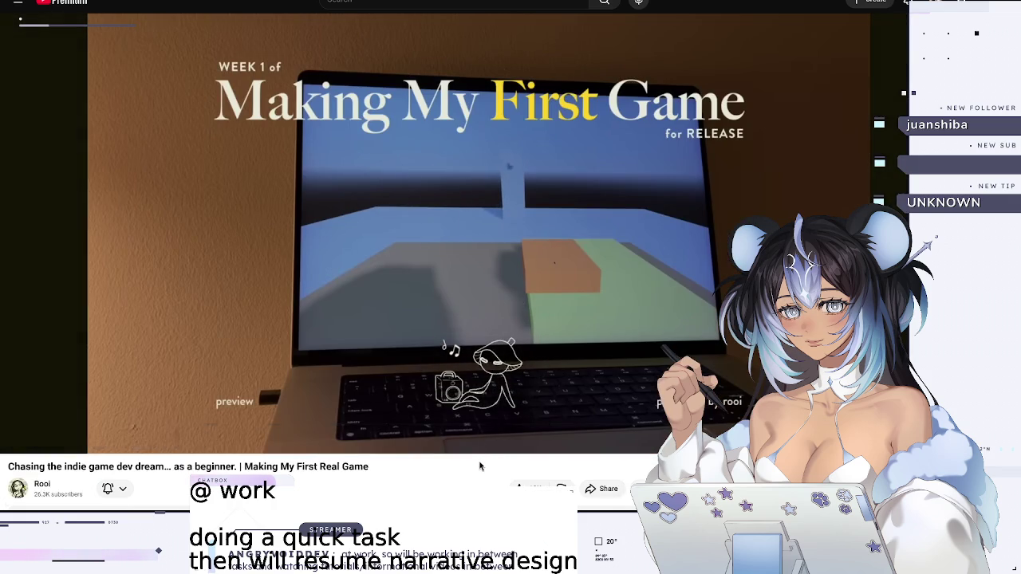
pyautogui.scroll(-3, 480, 465)
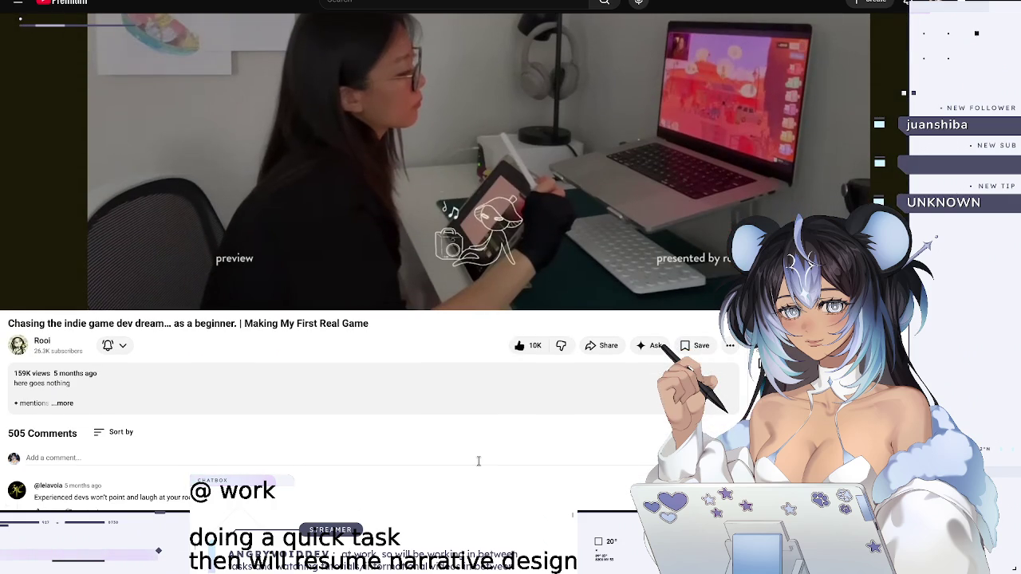
pyautogui.scroll(-3, 479, 461)
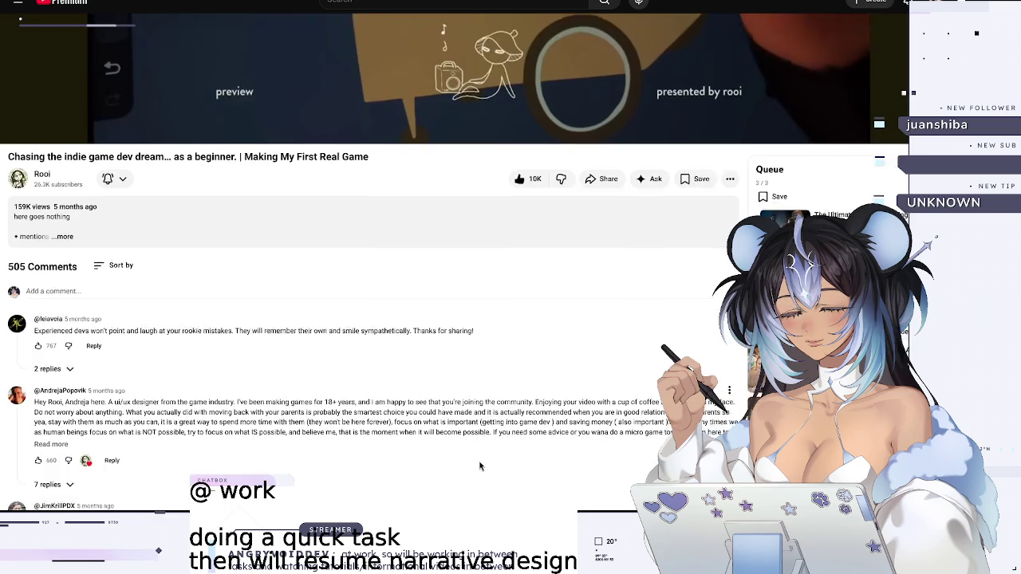
pyautogui.scroll(-3, 479, 460)
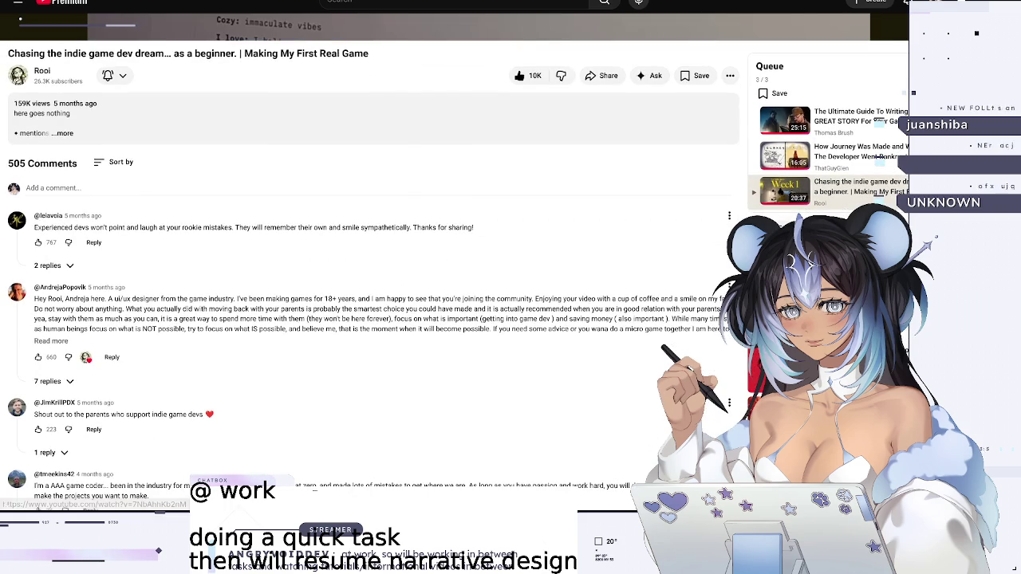
pyautogui.scroll(-4, 478, 461)
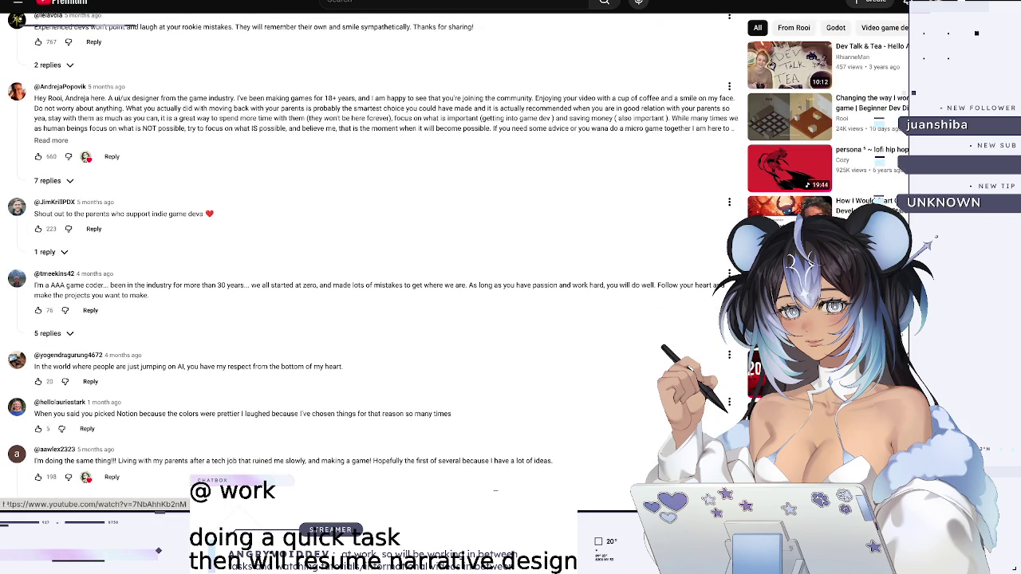
pyautogui.click(900, 102)
pyautogui.click(863, 100)
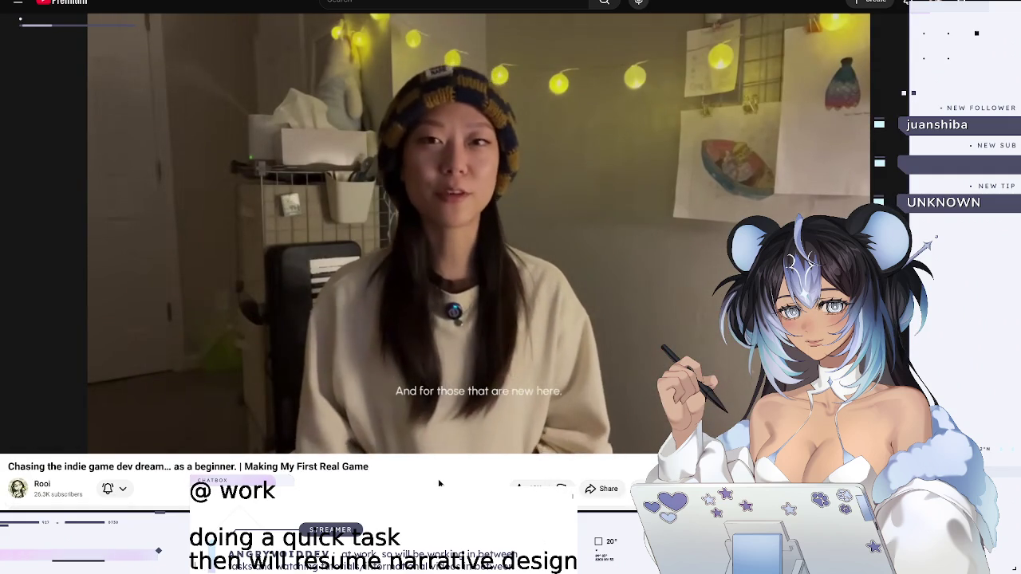
# - Pause the vlog, skip ahead and back with Shift+N and Shift+P, and show the saved Playlists
pyautogui.click(154, 101)
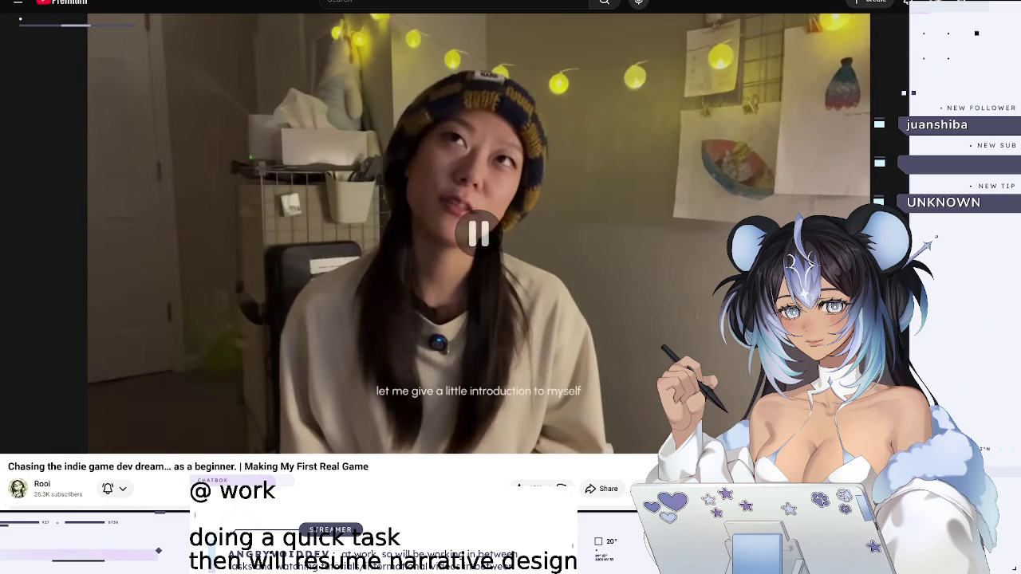
pyautogui.hotkey('shift', 'n')
pyautogui.scroll(-5, 303, 180)
pyautogui.scroll(3, 303, 181)
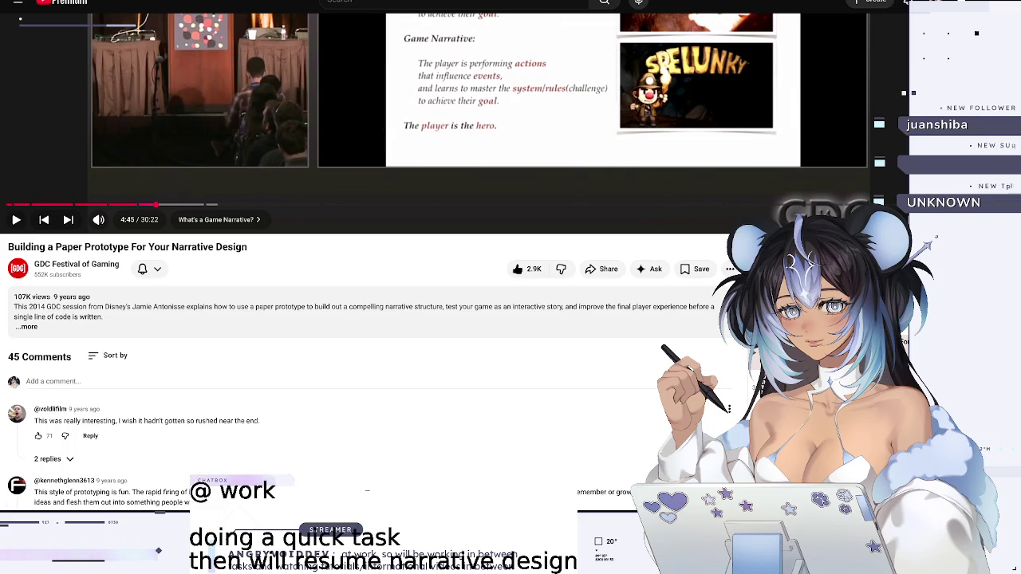
pyautogui.hotkey('shift', 'p')
pyautogui.click(17, 4)
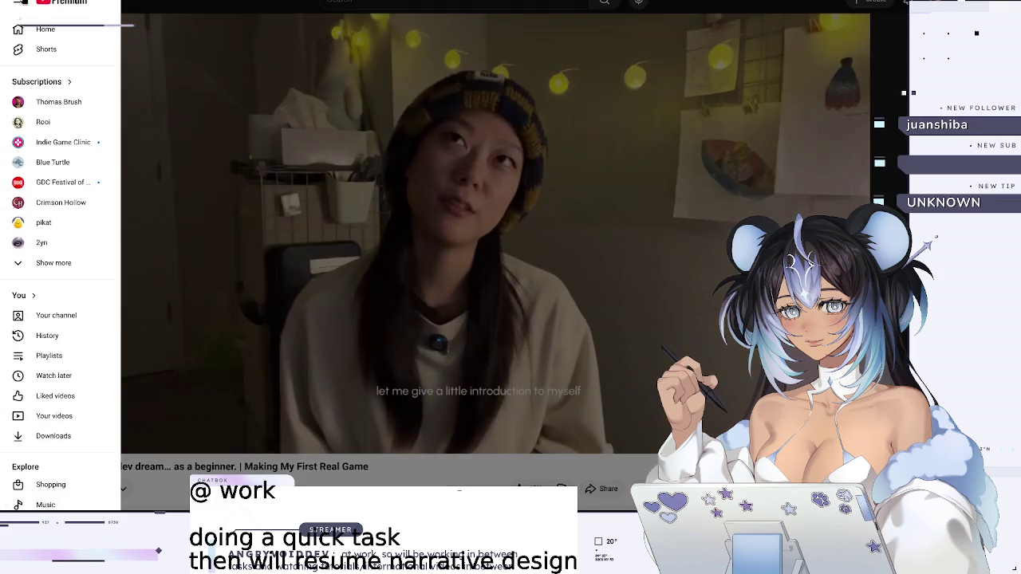
pyautogui.click(57, 358)
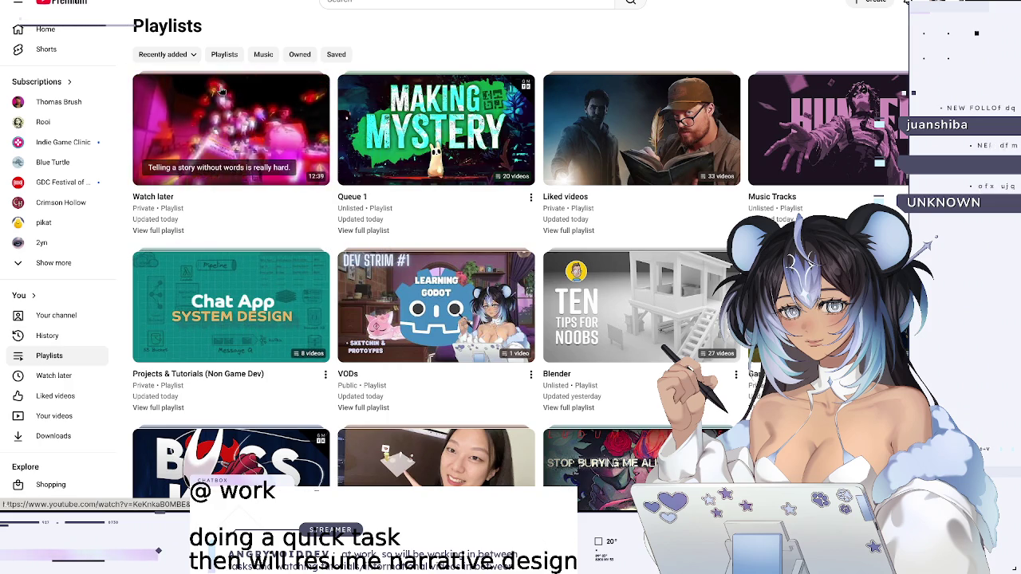
# - Play 'How Level Design Can Tell a Story' from Queue 1, then return to Notion's Narrative Design/Overview page
pyautogui.click(363, 230)
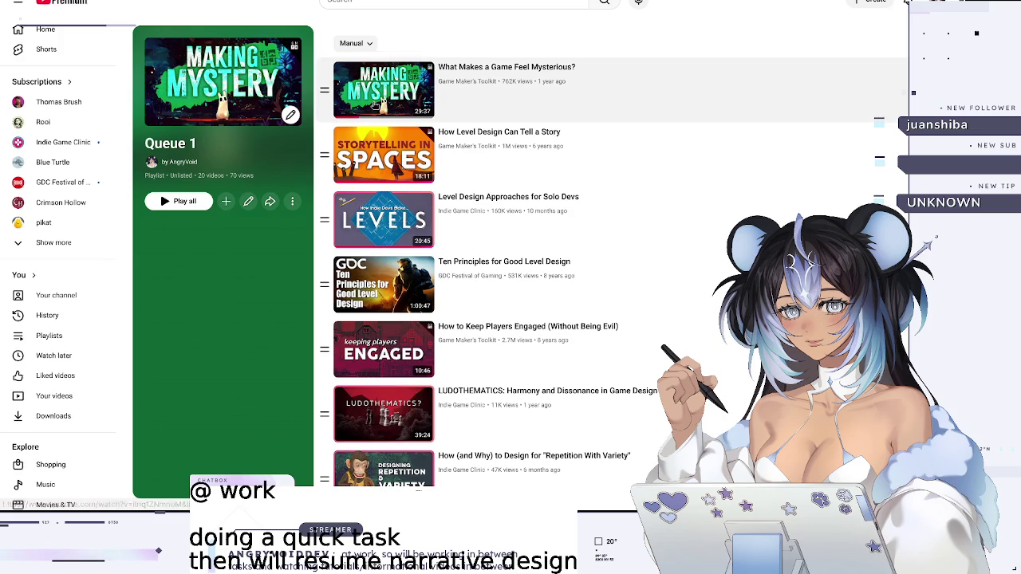
pyautogui.click(541, 165)
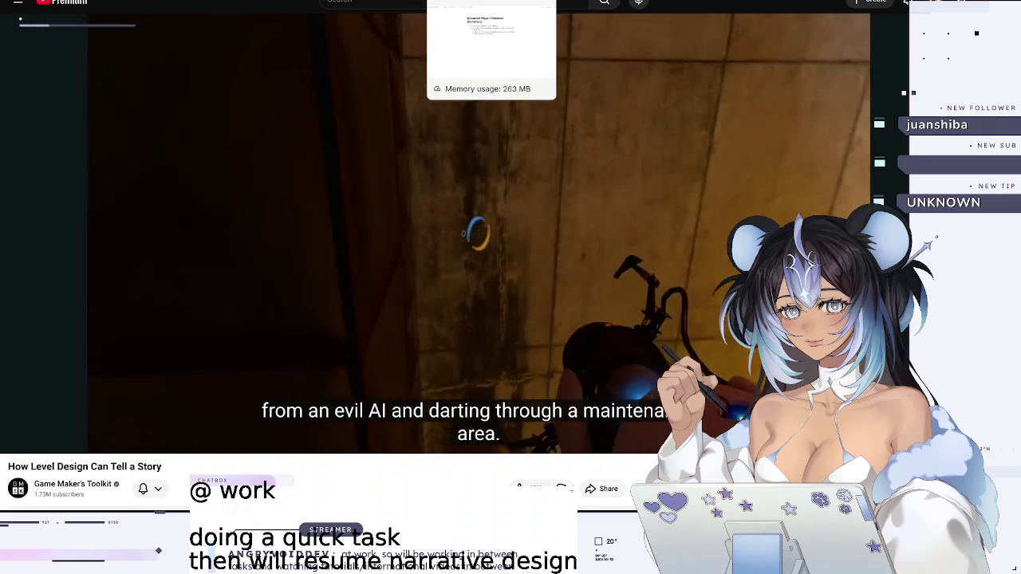
pyautogui.click(479, 2)
pyautogui.click(207, 11)
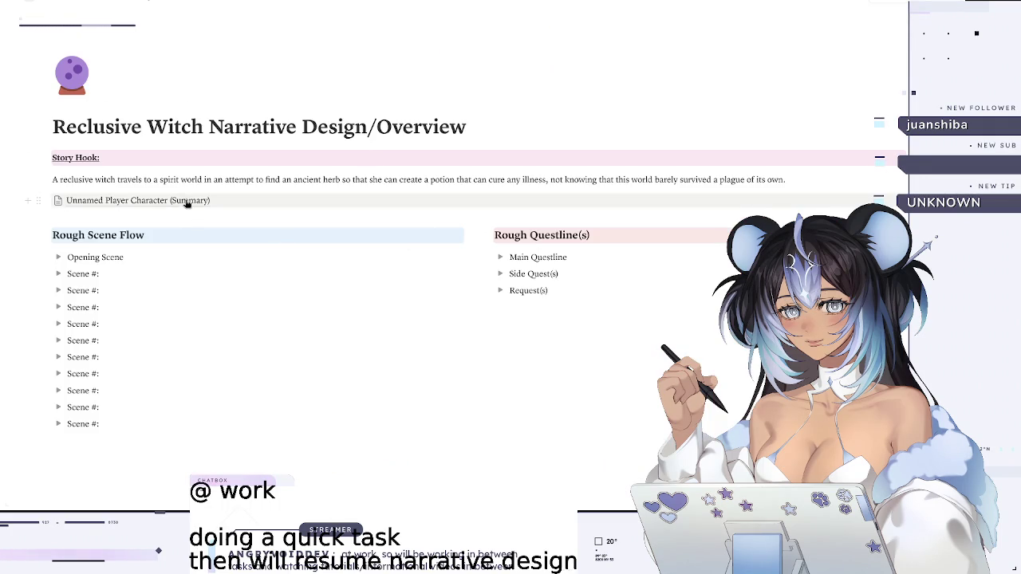
# - Add a new sub-page below the character page link on the Overview page
pyautogui.click(26, 201)
pyautogui.write('page')
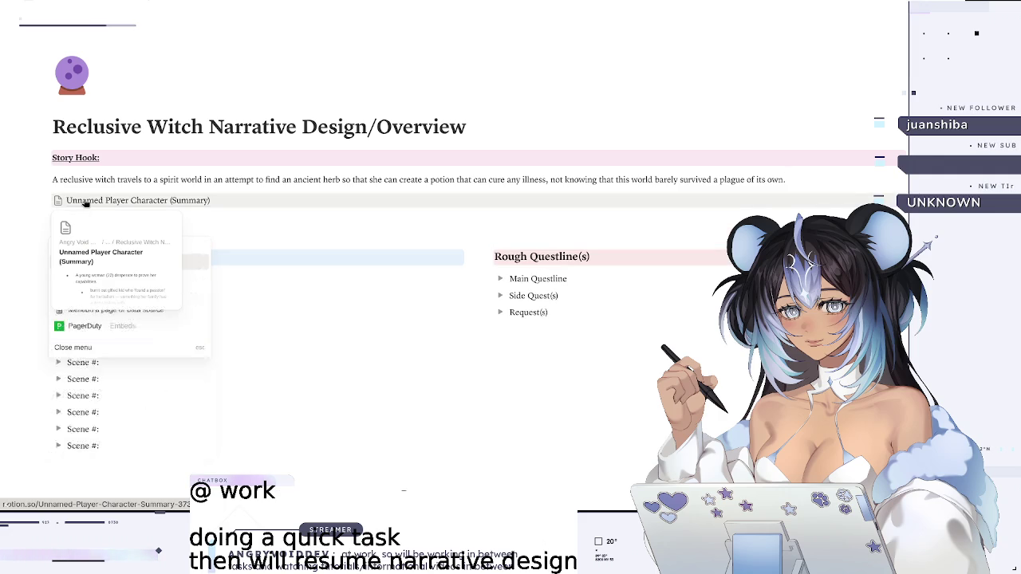
pyautogui.press('Return')
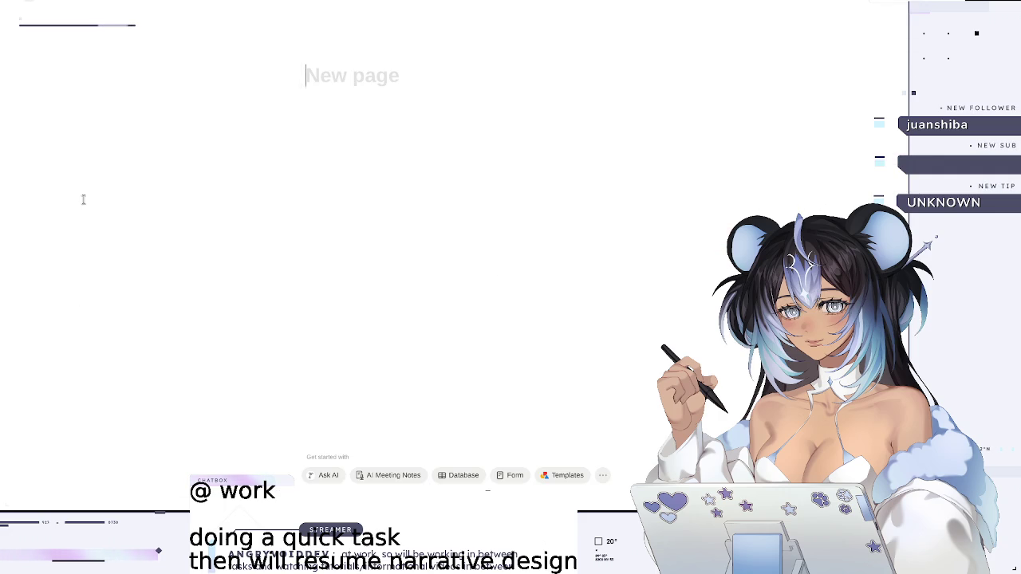
# - Title the page 'Reclusive Witch Story Summary (2 Paragraphs — v0)', then pause the level design video
pyautogui.write('Reclusive W')
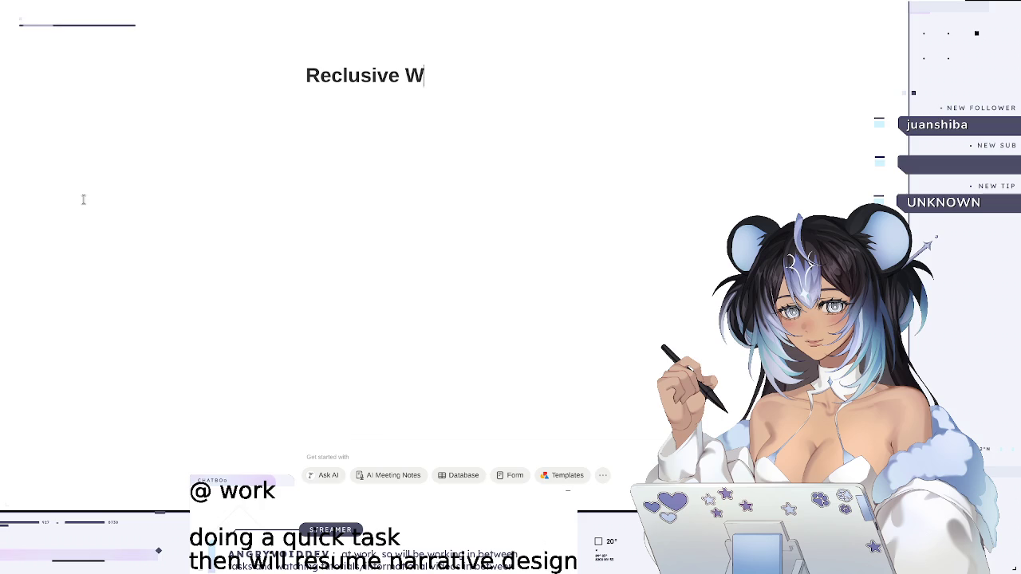
pyautogui.write('itchStory Su')
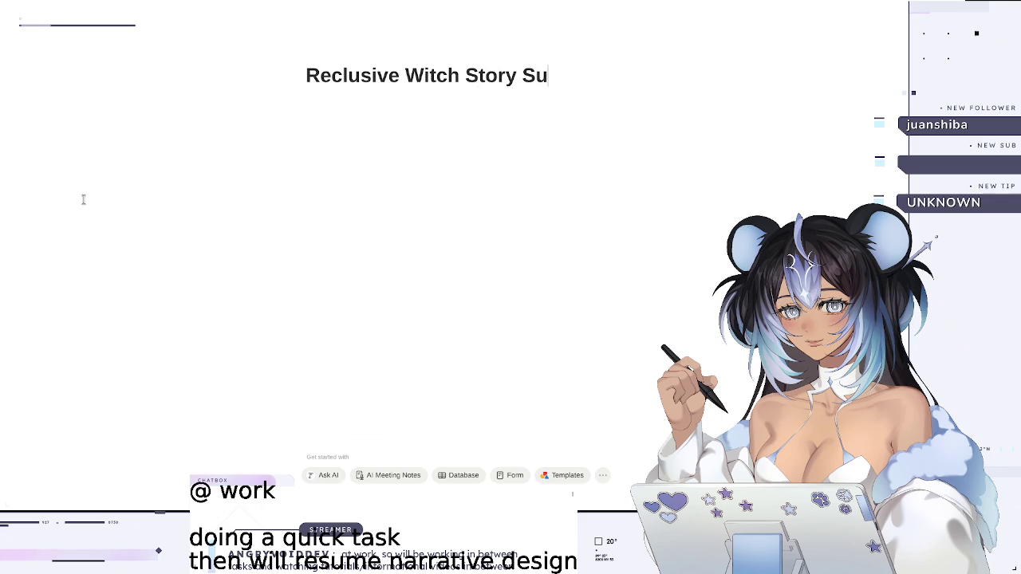
pyautogui.write('mmer')
pyautogui.write('(2')
pyautogui.press('BackSpace')
pyautogui.press('BackSpace')
pyautogui.press('BackSpace')
pyautogui.write('ary (2 Paragraphs — v0')
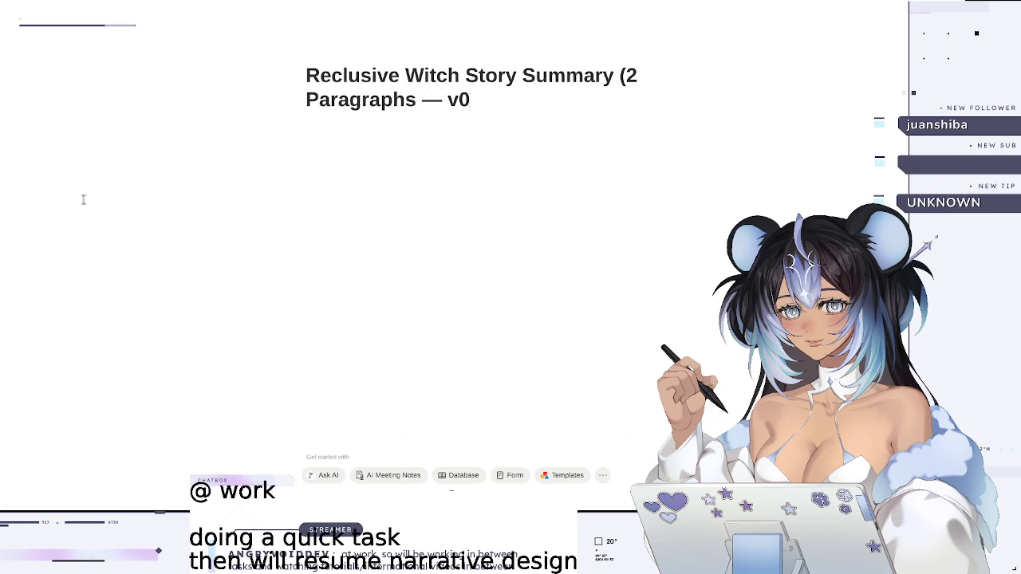
pyautogui.press('Return')
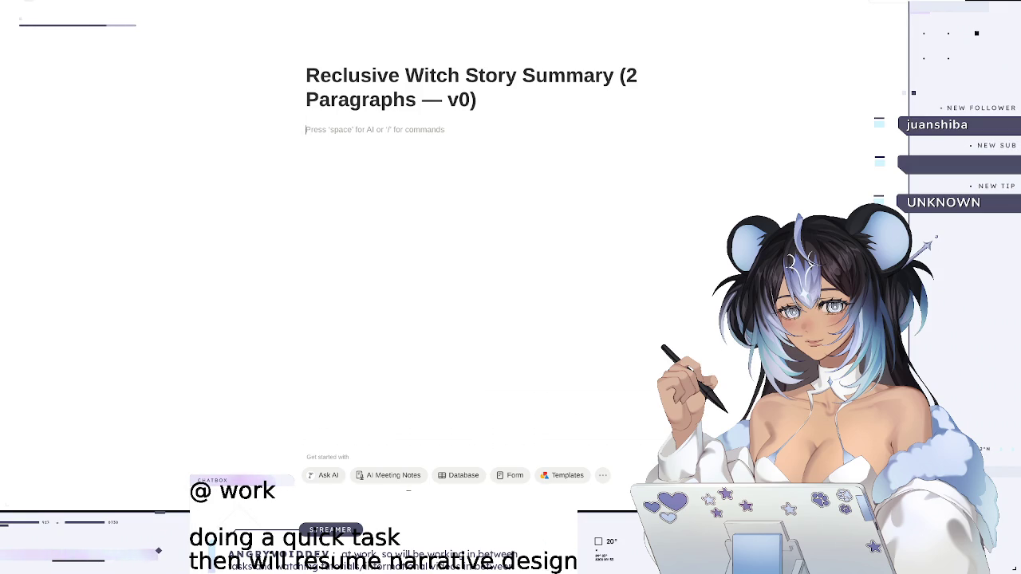
pyautogui.hotkey('alt', 'Tab')
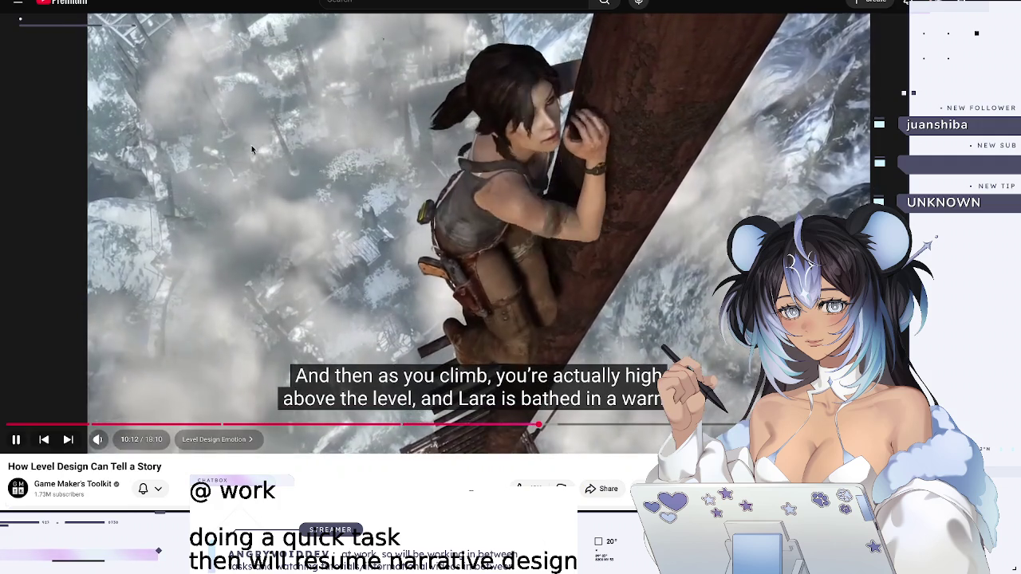
pyautogui.click(148, 70)
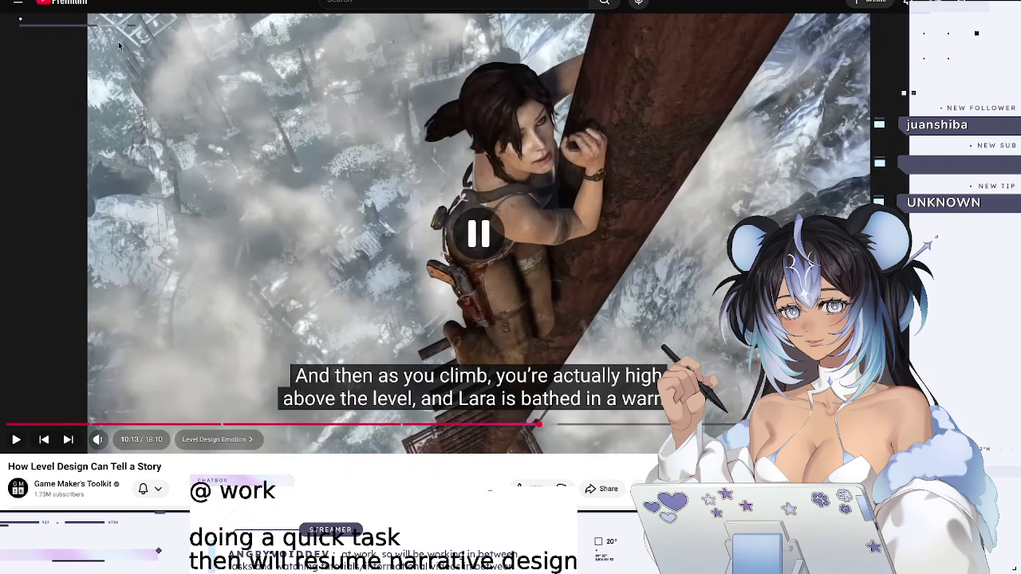
# - Play 'Persona Rainy Mood - Phantom thieves at the hideout' from the lofi mix tab's recommendations
pyautogui.hotkey('ctrl', 'Tab')
pyautogui.click(441, 229)
pyautogui.scroll(-8, 468, 261)
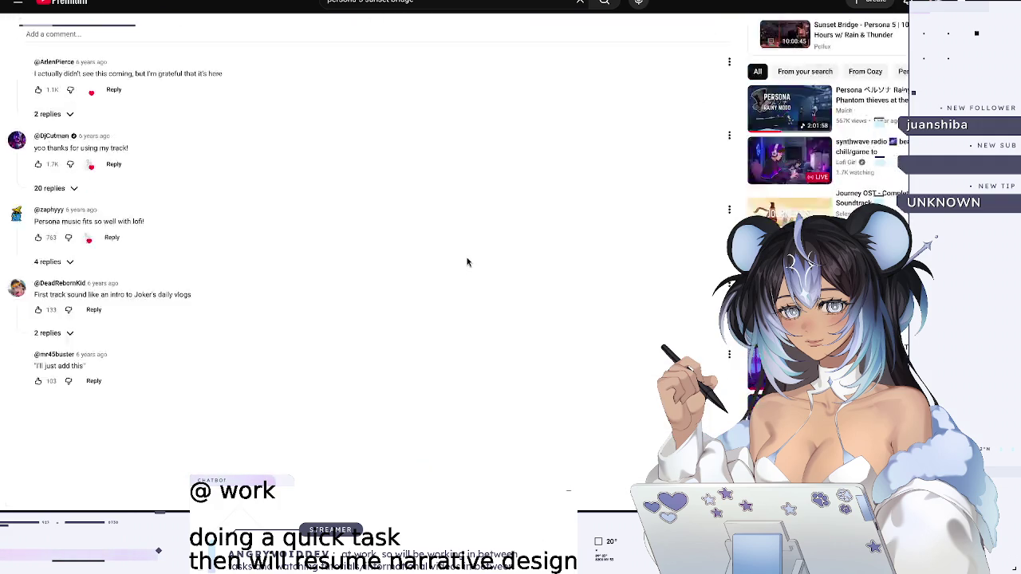
pyautogui.scroll(5, 469, 261)
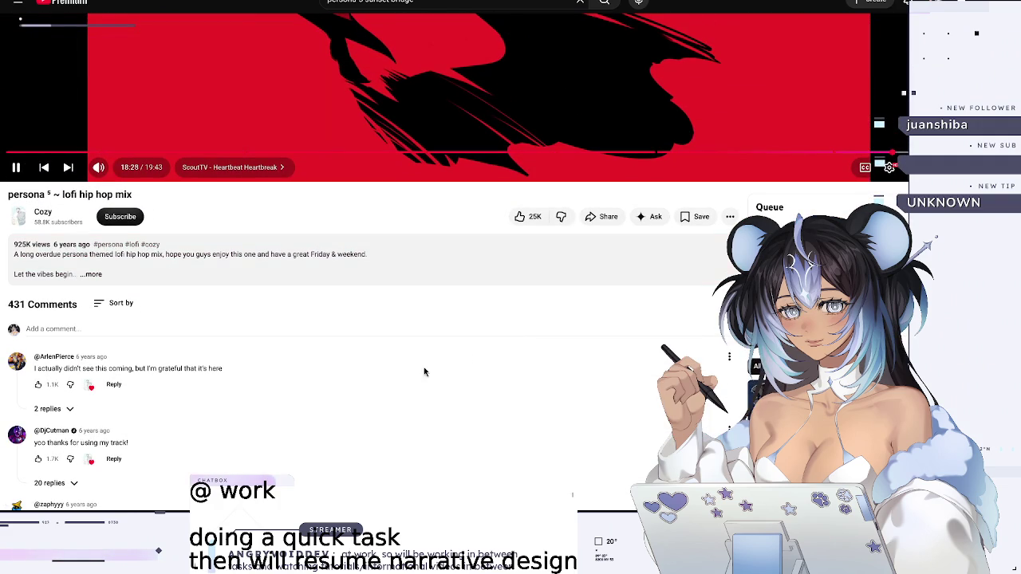
pyautogui.click(785, 378)
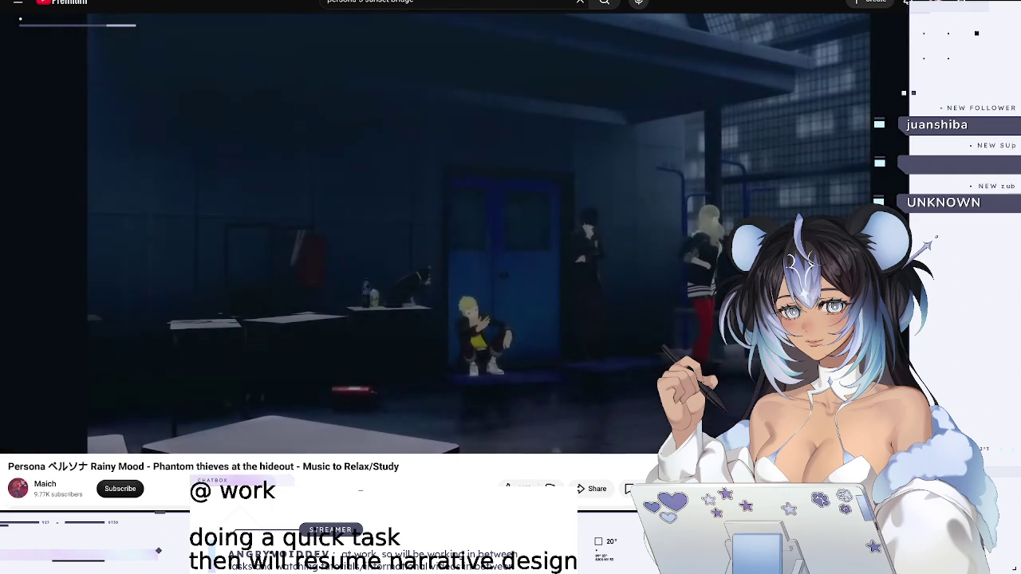
pyautogui.hotkey('alt', 'Tab')
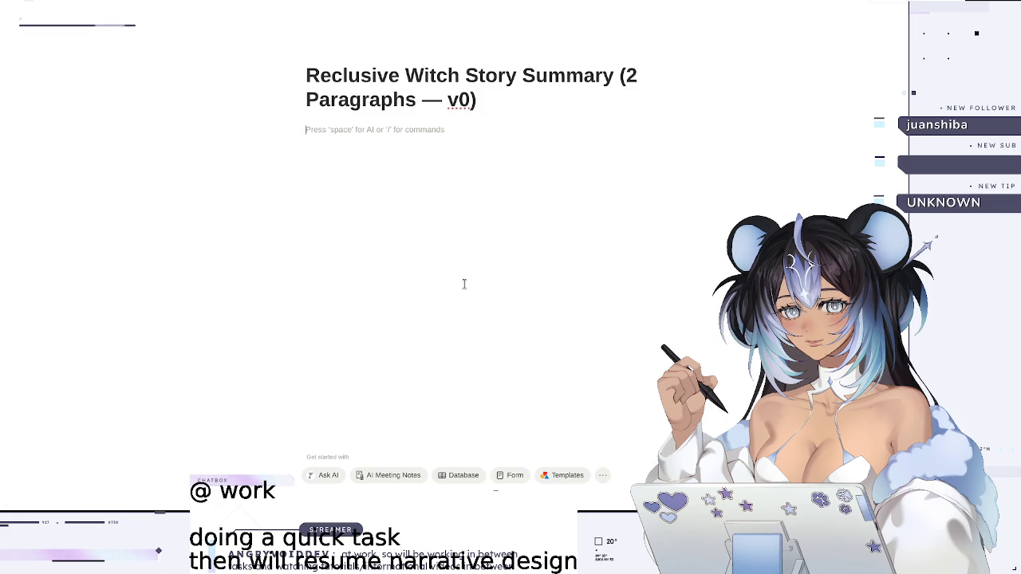
pyautogui.moveTo(471, 76)
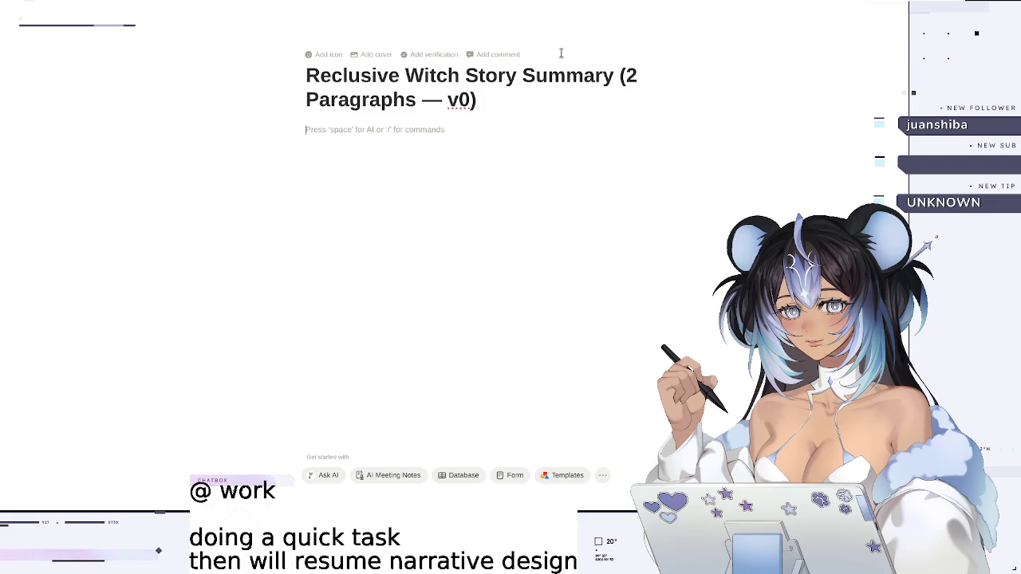
# - Start the summary: the game begins a week after Nera arrives, returning from another unsuccessful venture
pyautogui.write('The game will starrt')
pyautogui.press('BackSpace')
pyautogui.press('BackSpace')
pyautogui.press('BackSpace')
pyautogui.write('rt a week a')
pyautogui.write('fter Nera has arrived to this world as she is returning from another unsuccessful')
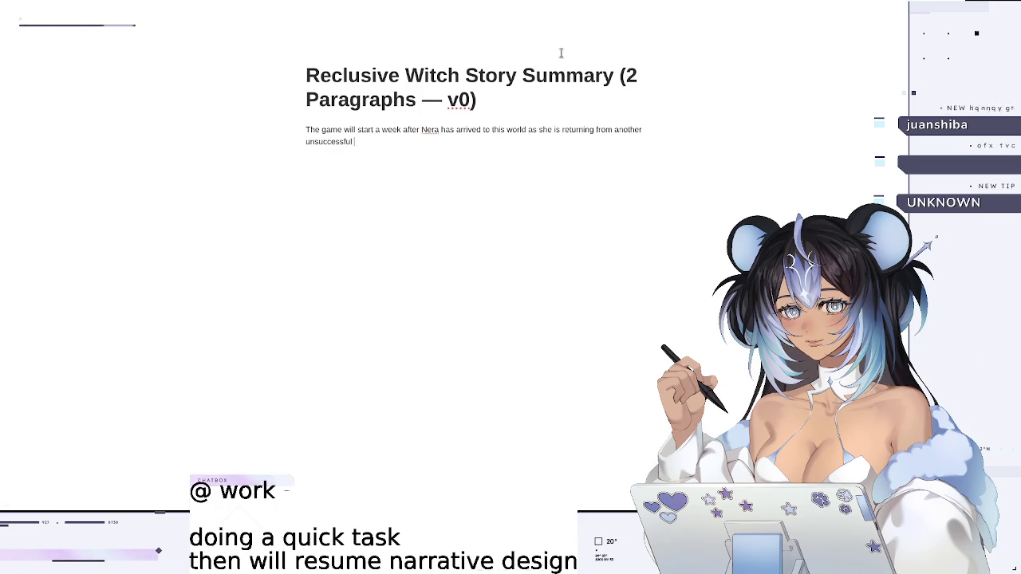
pyautogui.write(' venture into th')
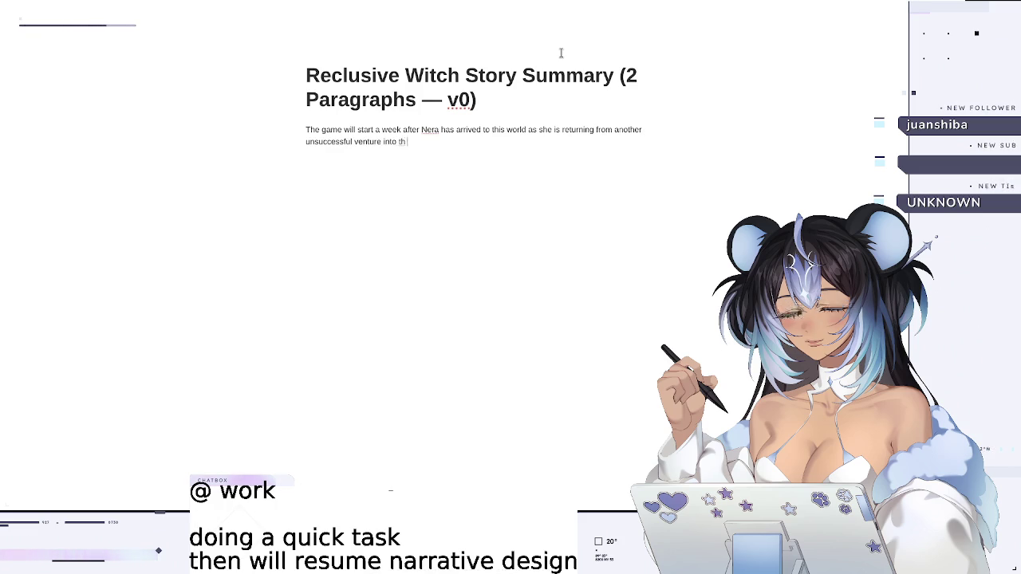
pyautogui.write('e')
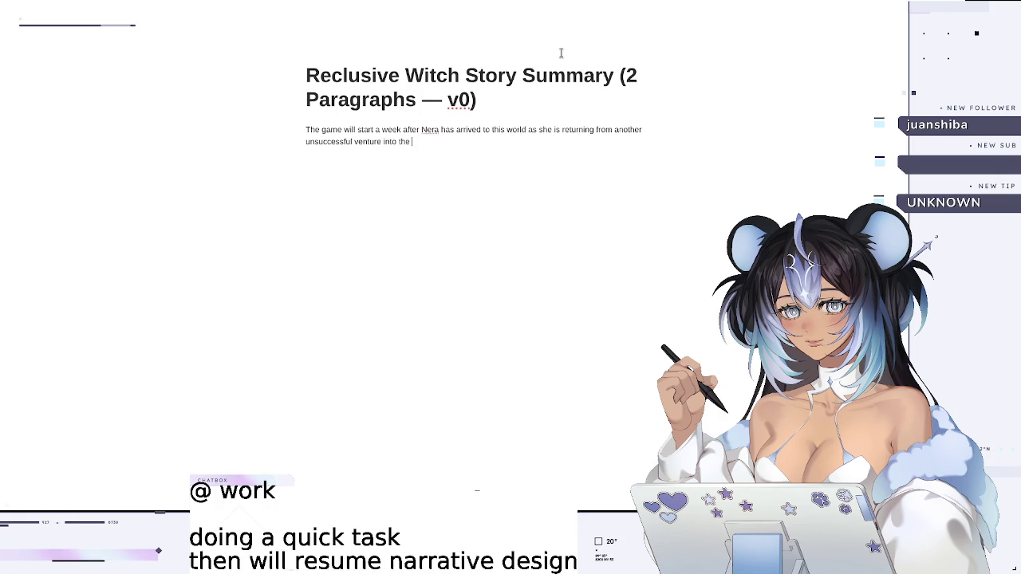
pyautogui.write(' woods of which she can only access the')
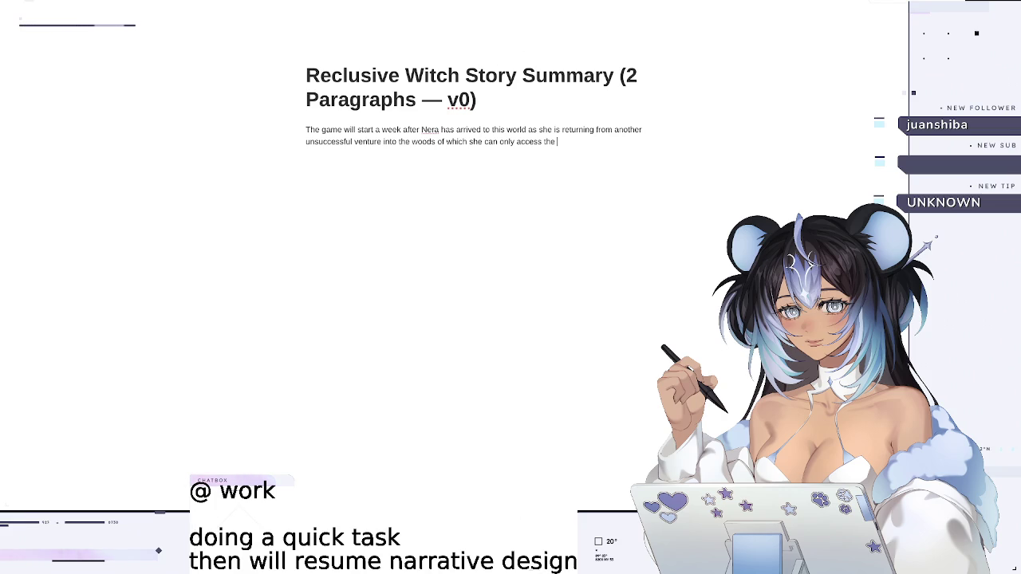
pyautogui.hotkey('alt', 'Tab')
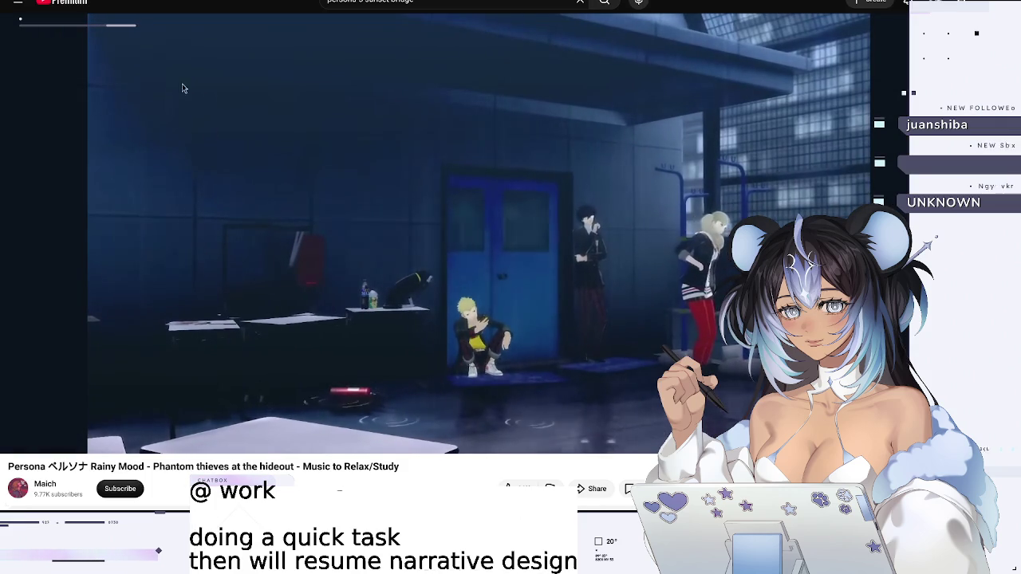
# - Mute and unmute the Persona music video, then return to Notion
pyautogui.press('m')
pyautogui.press('m')
pyautogui.hotkey('alt', 'Tab')
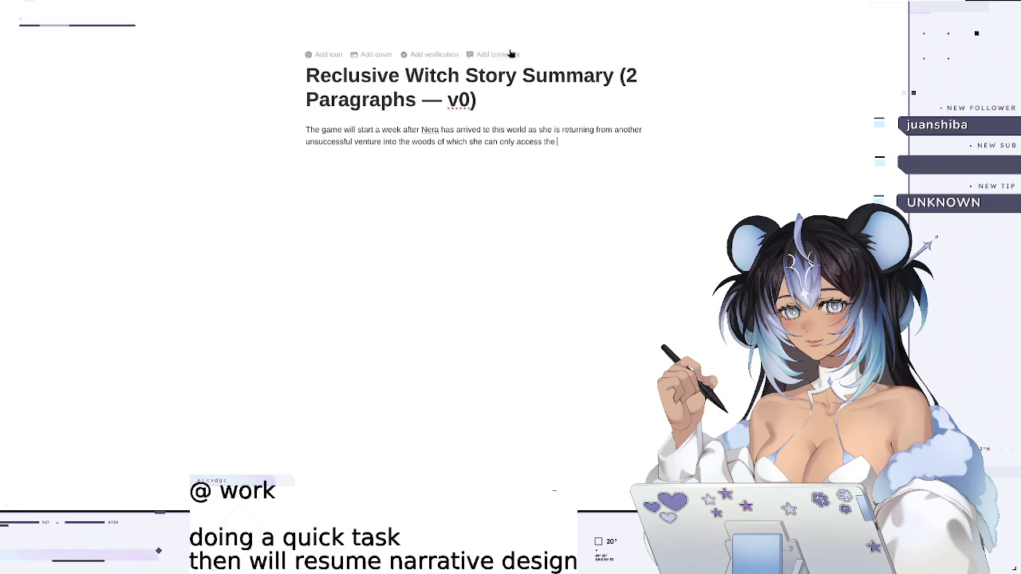
# - Finish the first paragraph with the wounded knight's warning about the plague and the guardian spirit
pyautogui.write('western p')
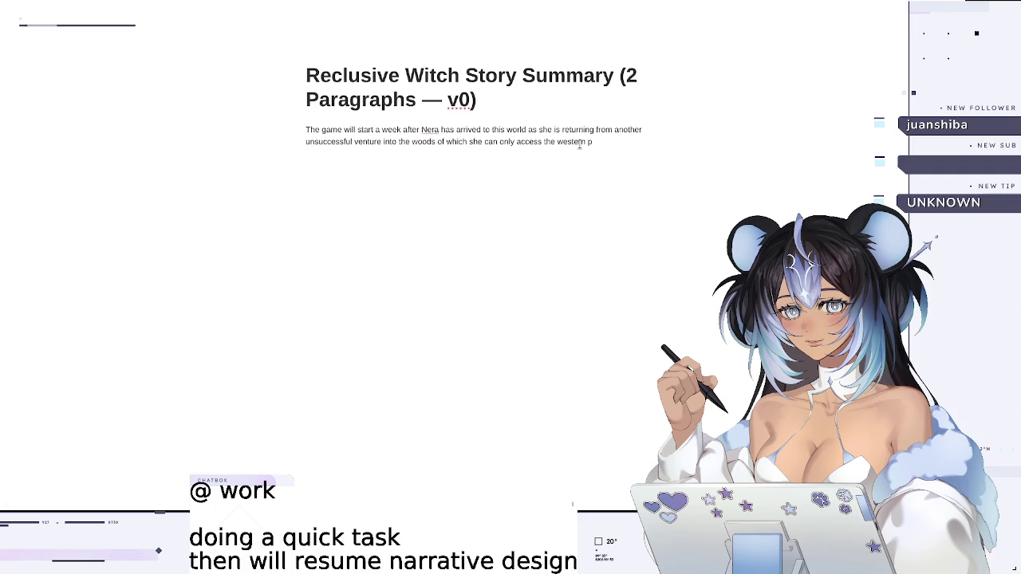
pyautogui.write('ortion of')
pyautogui.write('. Then, a wounded knight a')
pyautogui.press('BackSpace')
pyautogui.write('seeks her assistance. As she patches him up')
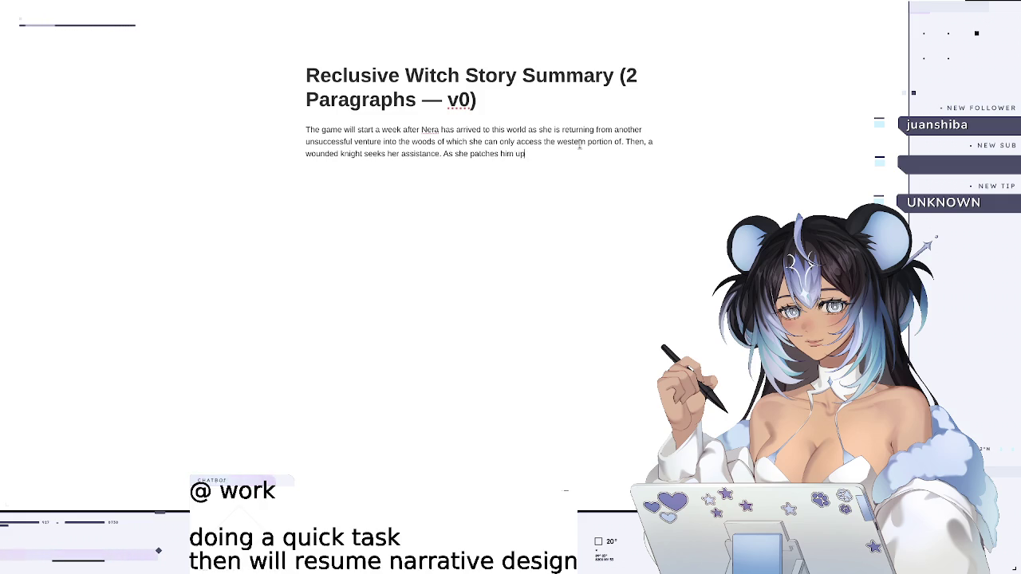
pyautogui.write(', he informs her ')
pyautogui.write('of the plauge')
pyautogui.press('BackSpace')
pyautogui.press('BackSpace')
pyautogui.press('BackSpace')
pyautogui.press('BackSpace')
pyautogui.press('BackSpace')
pyautogui.press('BackSpace')
pyautogui.press('BackSpace')
pyautogui.write('the recent plague and the forest guardian spiri')
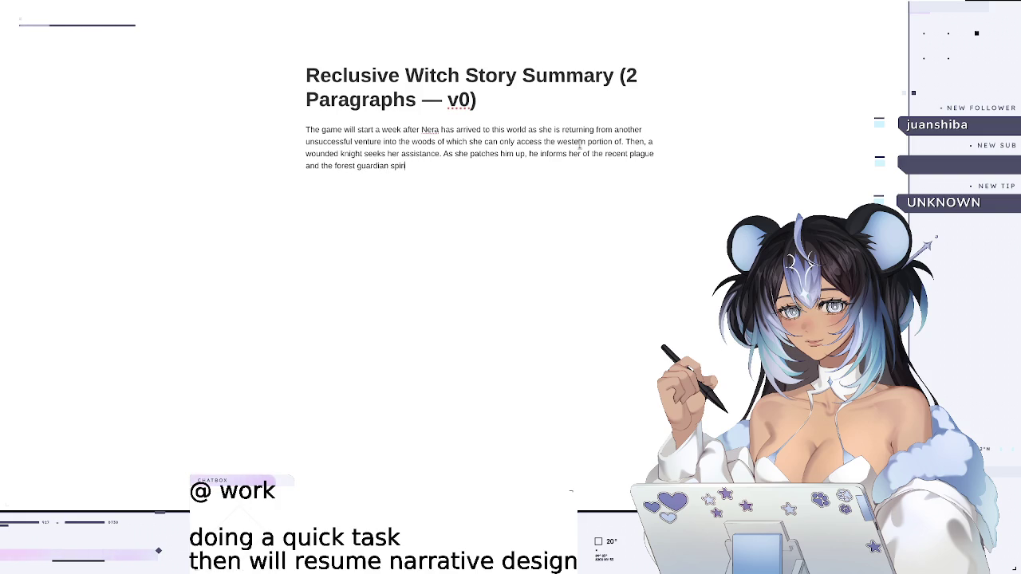
pyautogui.write("t's")
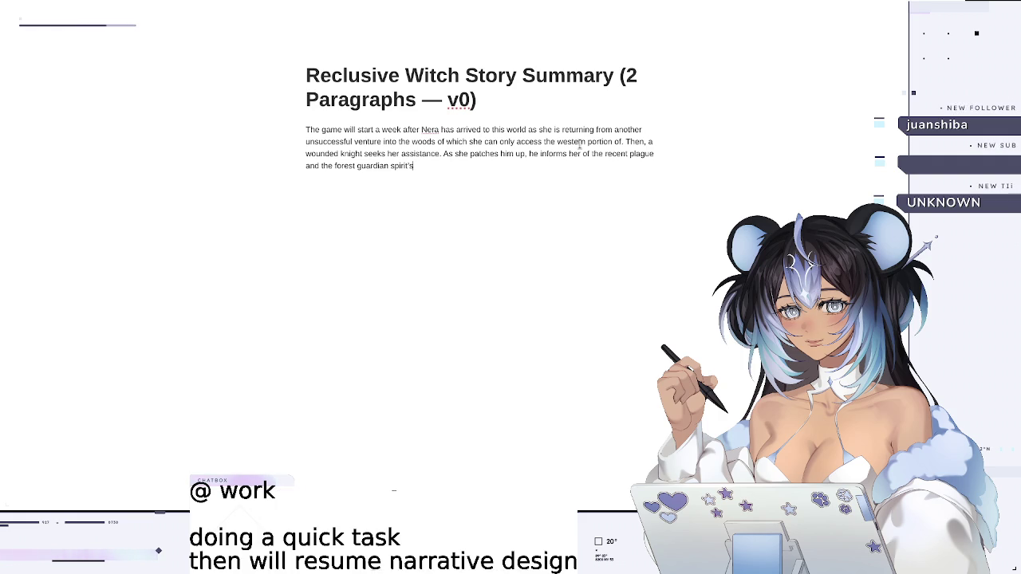
pyautogui.write('ttempt to preserve its inhabit')
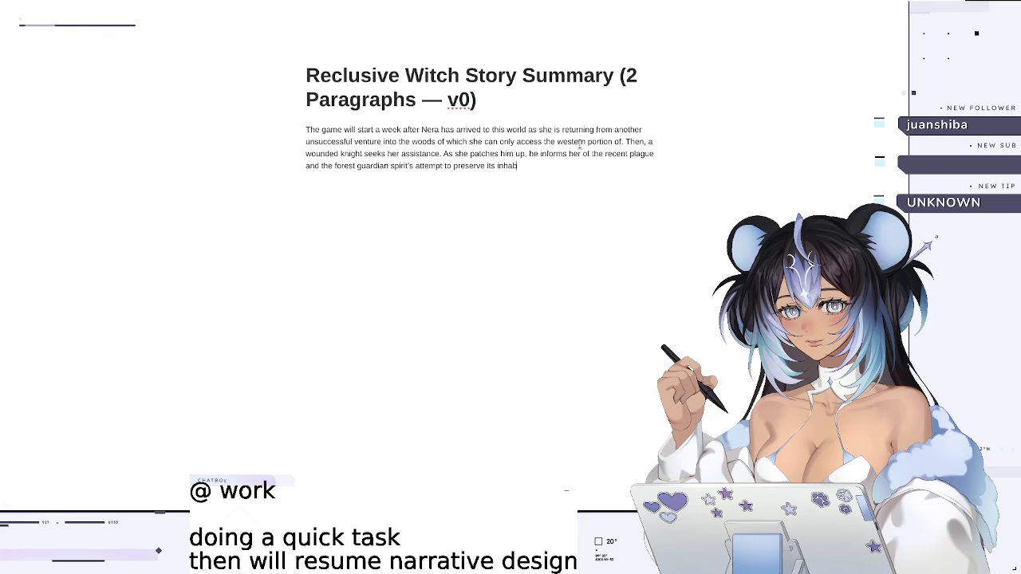
pyautogui.write('ants by preventing non-spirits from delving within.')
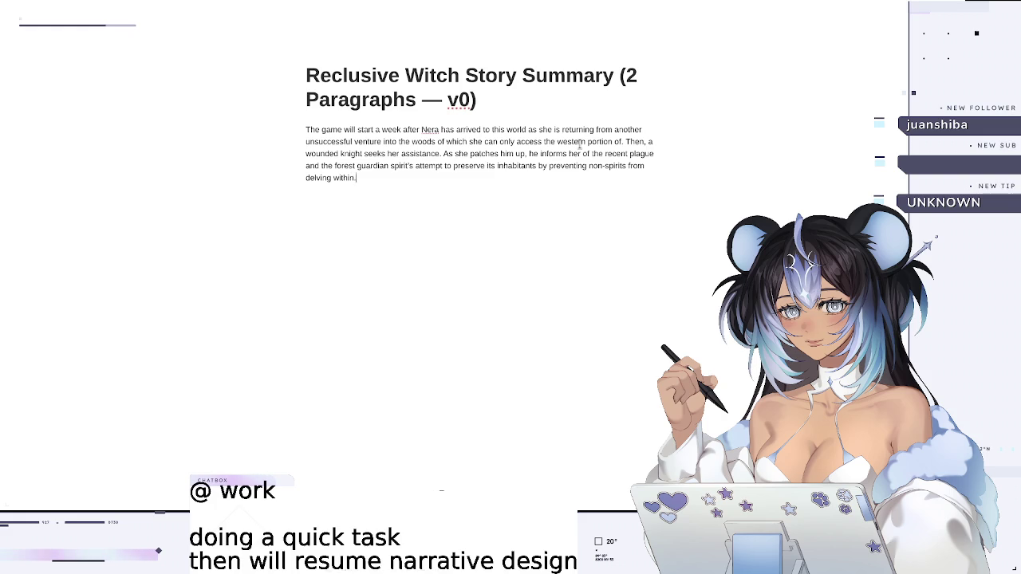
pyautogui.press('Return')
# - Write the second paragraph: Nera earns the forest's trust, then chooses to use or cultivate the last herb
pyautogui.write('Nera then helps spirits and people alike, slowly ')
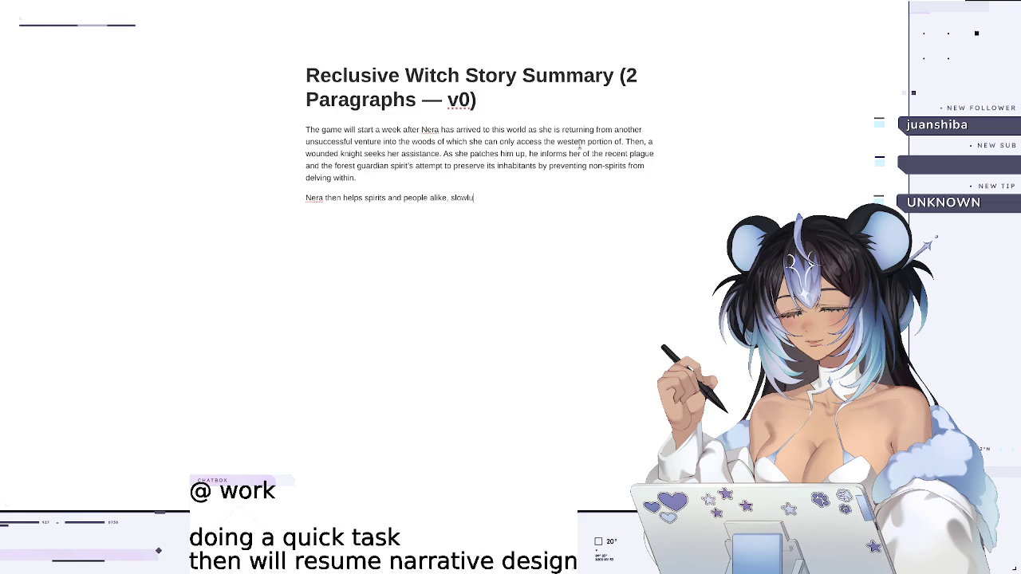
pyautogui.write("gaining the forest's trust and unlocking more areas before being allowed to venture into the temple, where te last herb remains and a")
pyautogui.press('BackSpace')
pyautogui.write('she has the choice to leave and use it for her self')
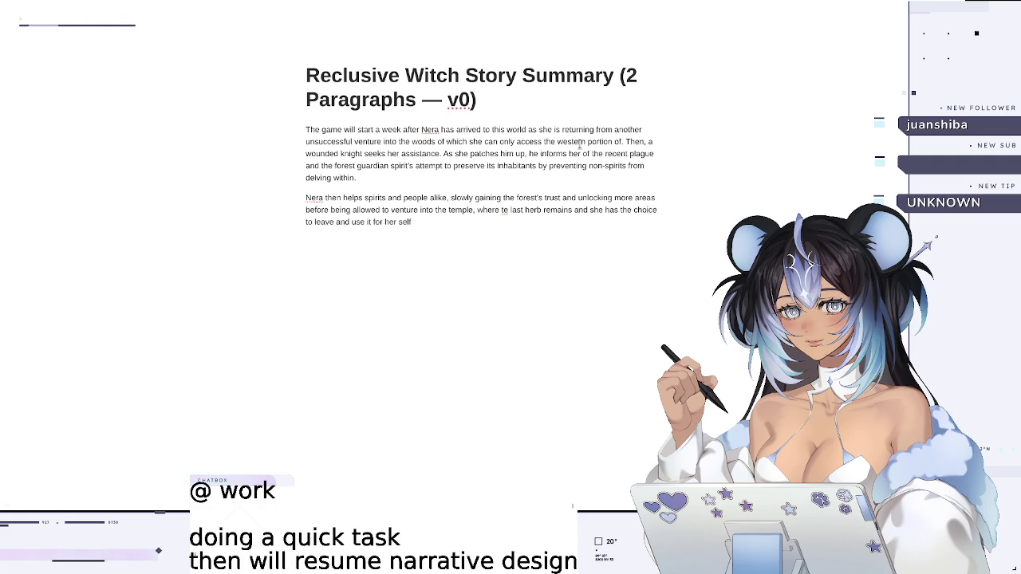
pyautogui.press('BackSpace')
pyautogui.press('BackSpace')
pyautogui.press('BackSpace')
pyautogui.press('BackSpace')
pyautogui.write('own purposes, o')
pyautogui.write('r stau ad')
pyautogui.press('BackSpace')
pyautogui.press('BackSpace')
pyautogui.press('BackSpace')
pyautogui.press('BackSpace')
pyautogui.write('y and cultivate it s')
pyautogui.write("o others in her position won't be left wanting.")
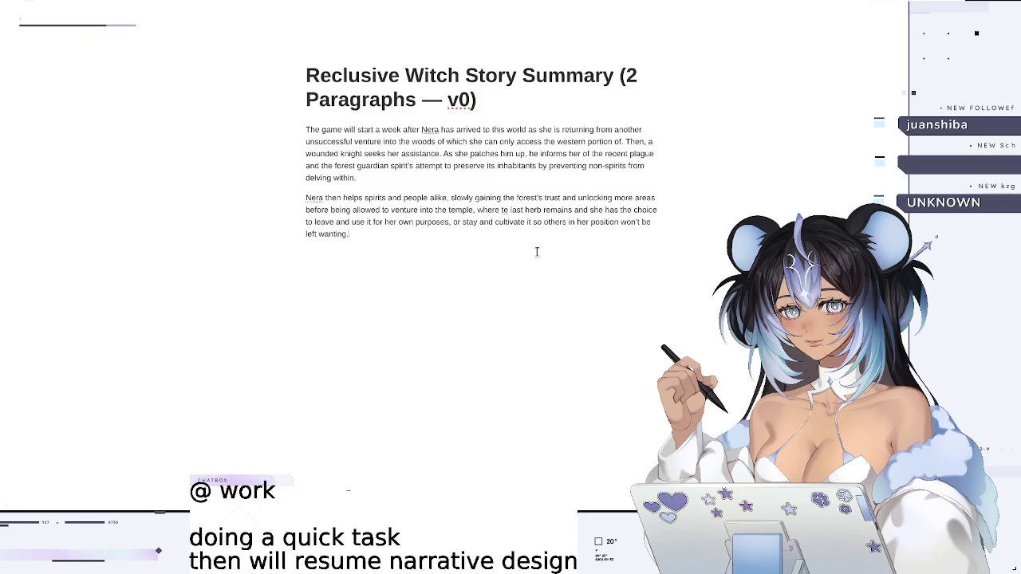
# - Correct 'th' to 'the', add an empty paragraph, then go back to the Narrative Design/Overview page
pyautogui.click(506, 210)
pyautogui.write('e')
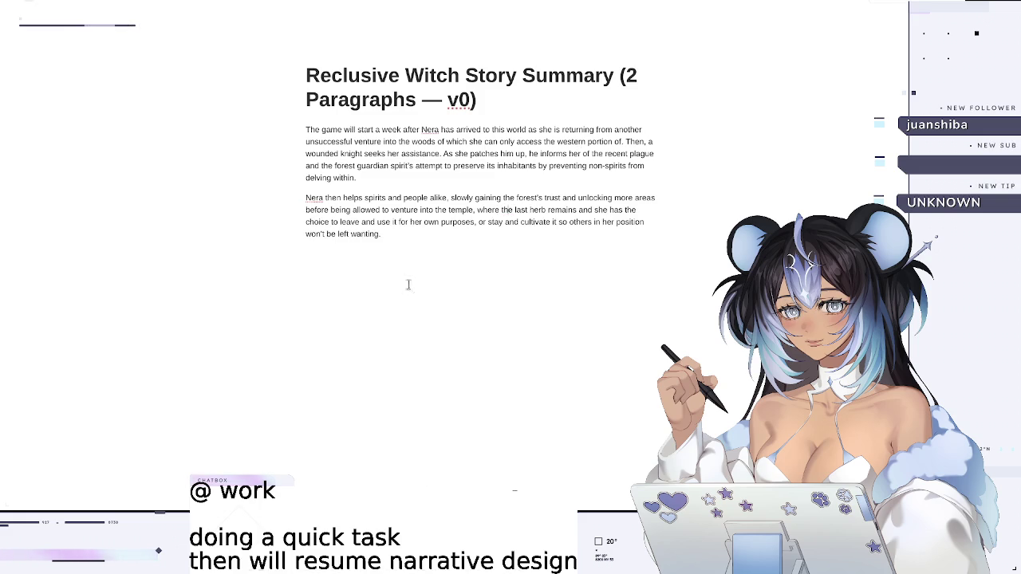
pyautogui.click(436, 279)
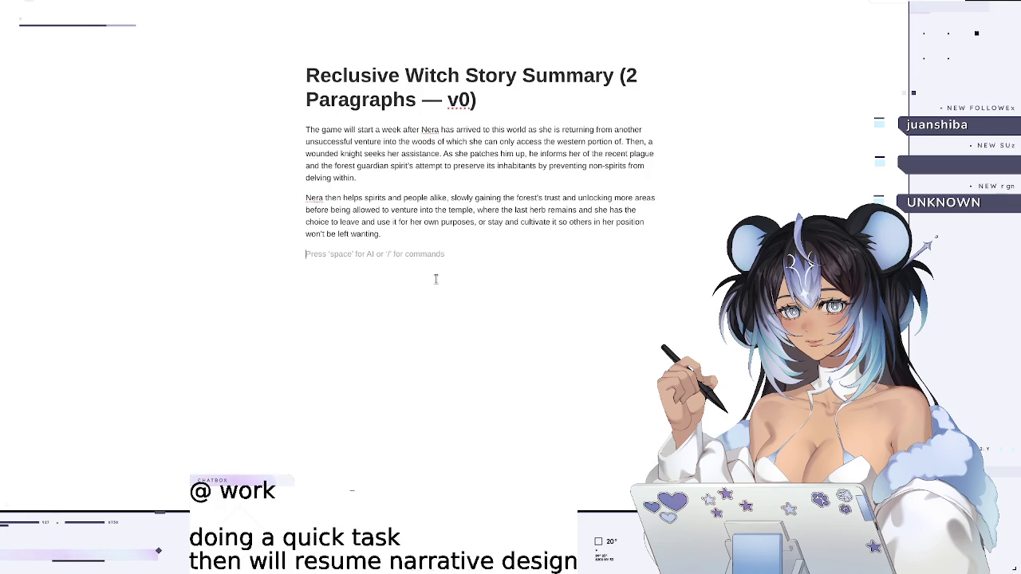
pyautogui.click(221, 6)
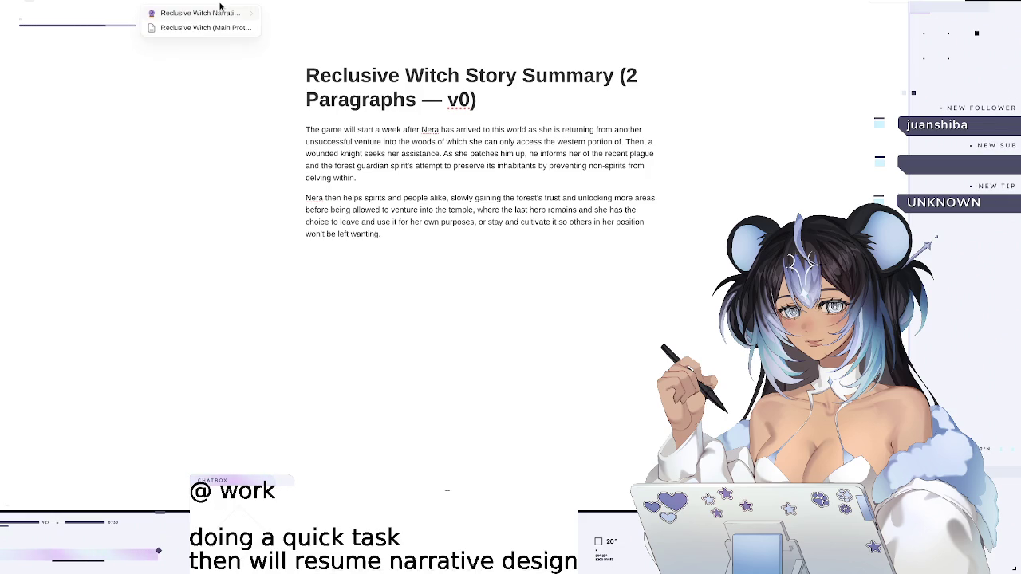
pyautogui.click(207, 13)
pyautogui.moveTo(164, 216)
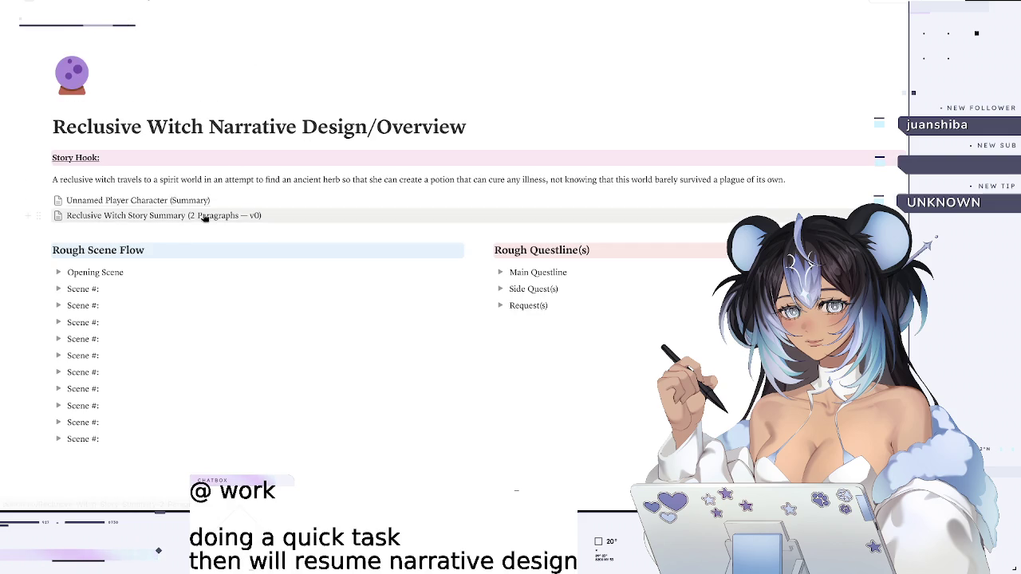
# - Create a sub-page below the Story Summary link titled 'Reclusive Witch FULL Story Summary'
pyautogui.click(30, 216)
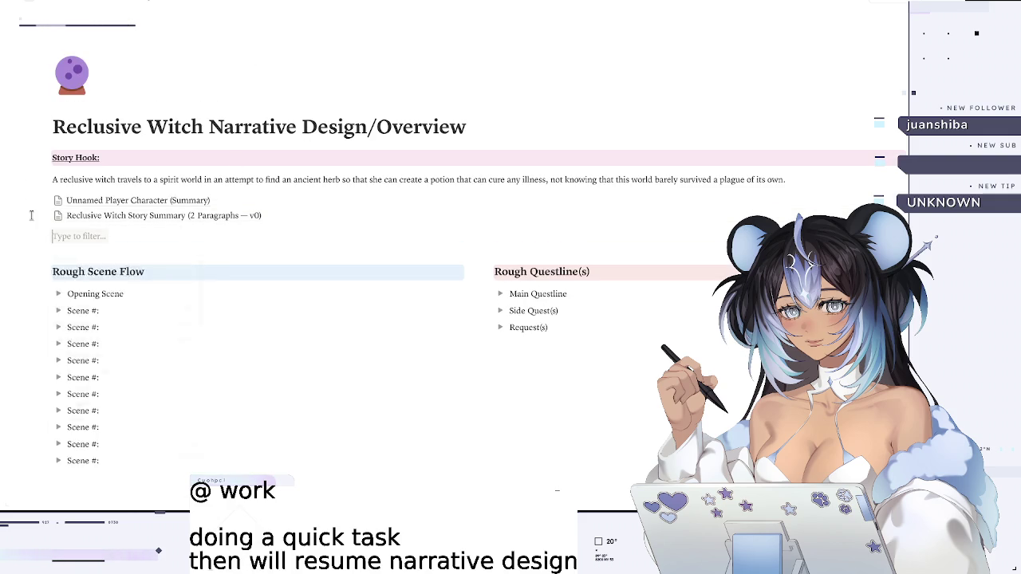
pyautogui.write('page')
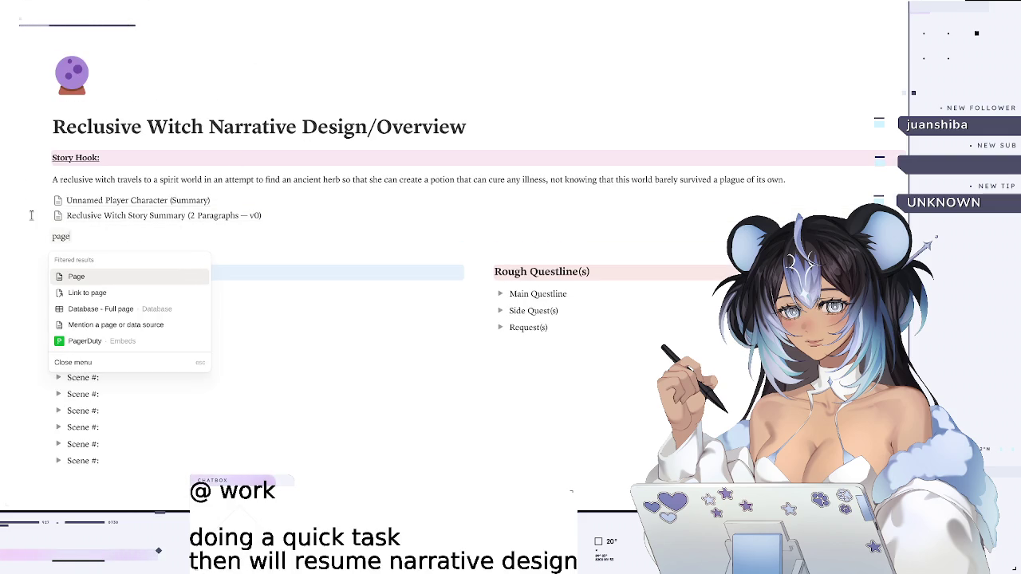
pyautogui.press('Return')
pyautogui.write('Relc')
pyautogui.press('BackSpace')
pyautogui.press('BackSpace')
pyautogui.write('clusiv')
pyautogui.press('BackSpace')
pyautogui.write('sive Witch FULL Story Summary')
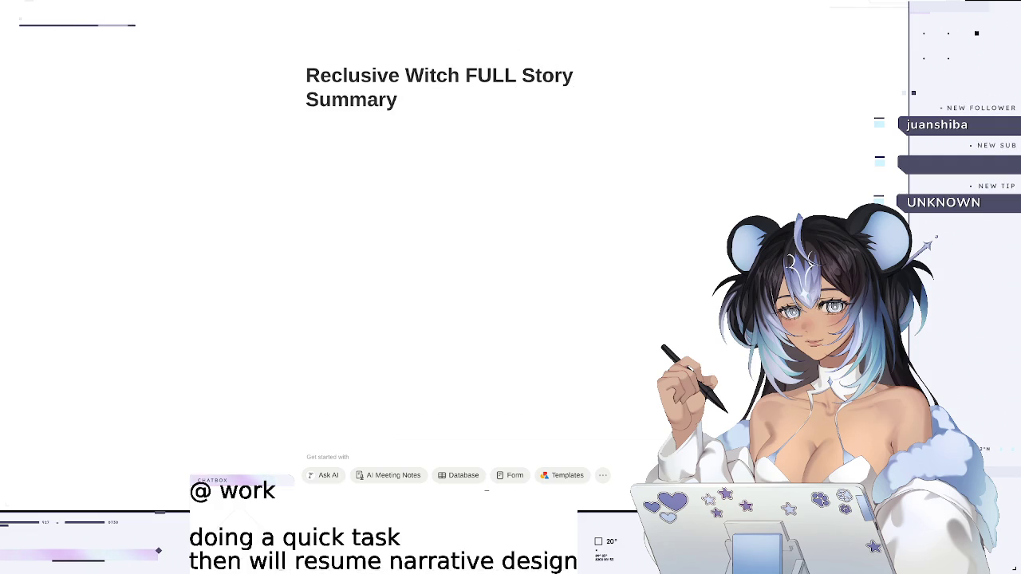
# - Turn on Full width in the page menu and place the caret on the page's first line
pyautogui.click(1003, 12)
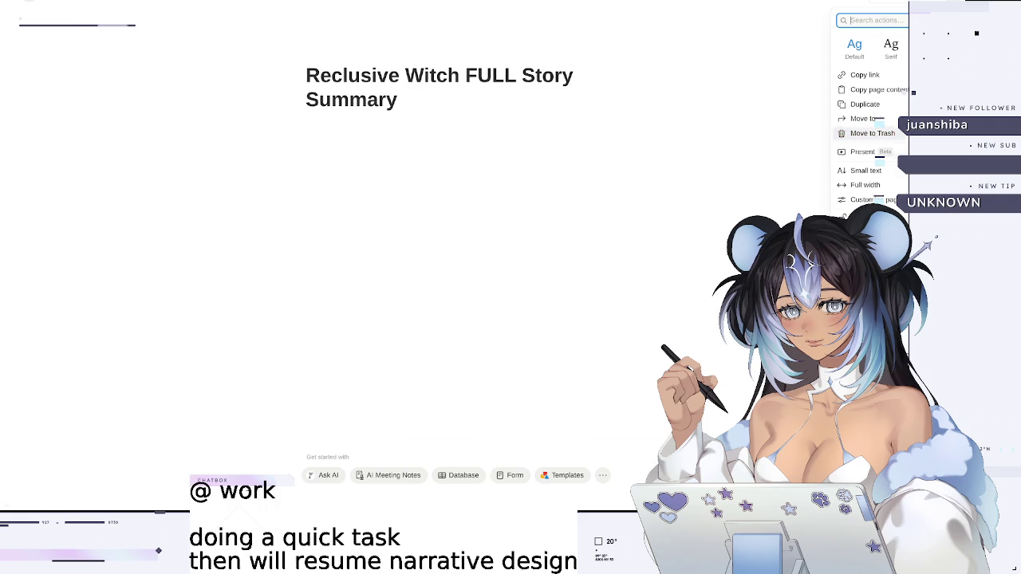
pyautogui.click(865, 184)
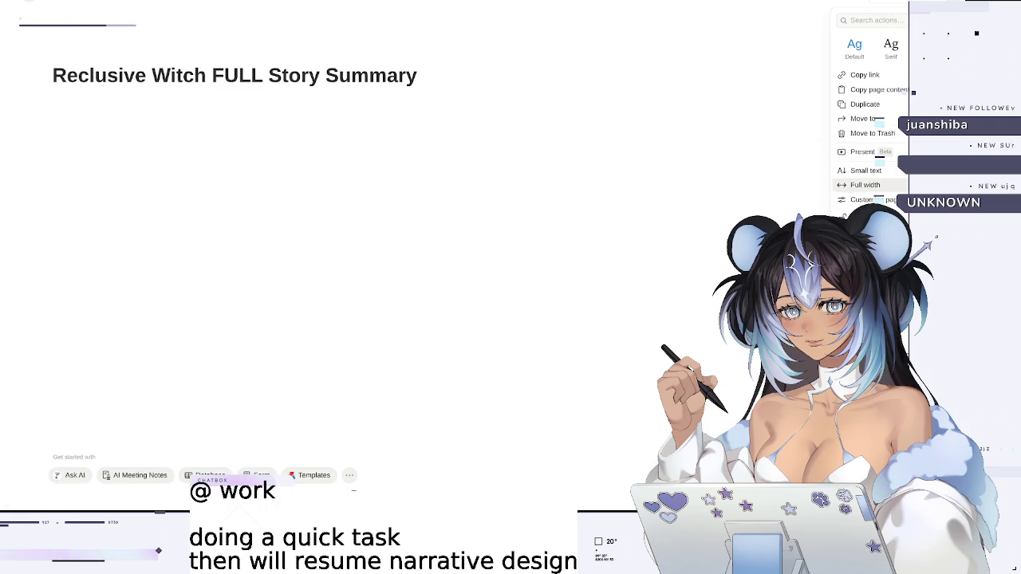
pyautogui.click(589, 207)
pyautogui.click(395, 162)
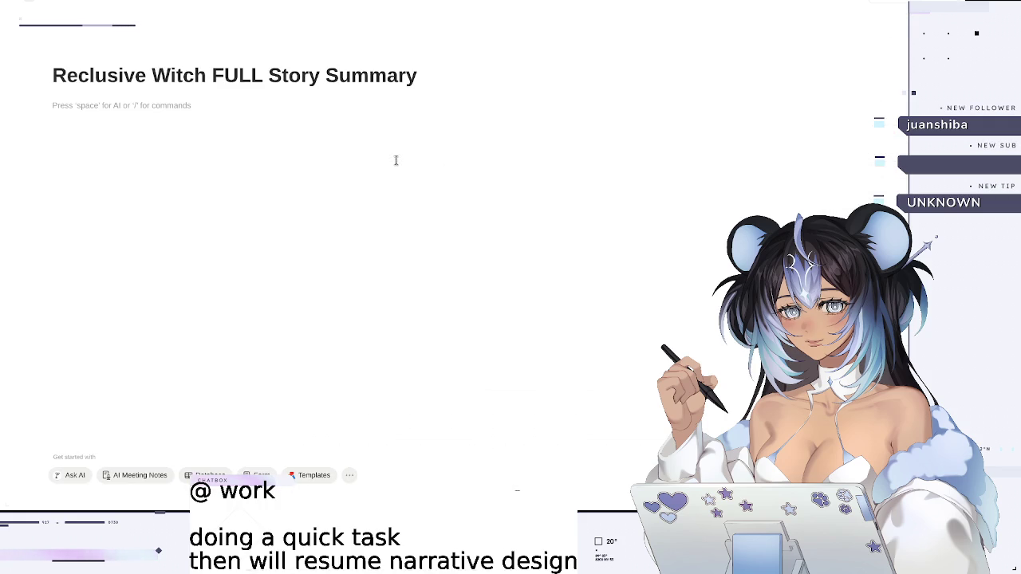
# - Add a '## Scope Reminders' heading with a to-do item beneath it, after glancing at the overview page
pyautogui.write('##')
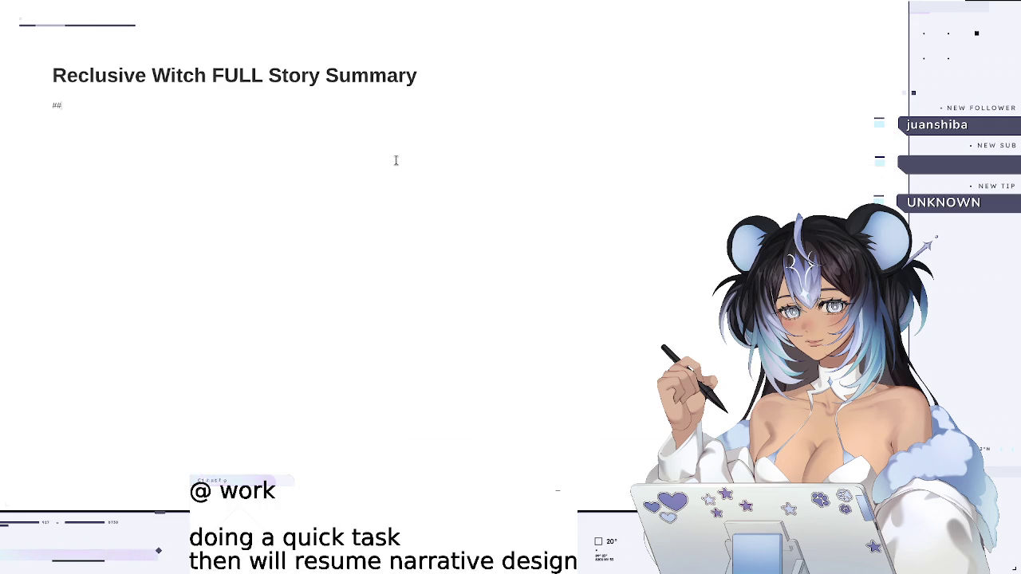
pyautogui.write(' Scope Reminders:')
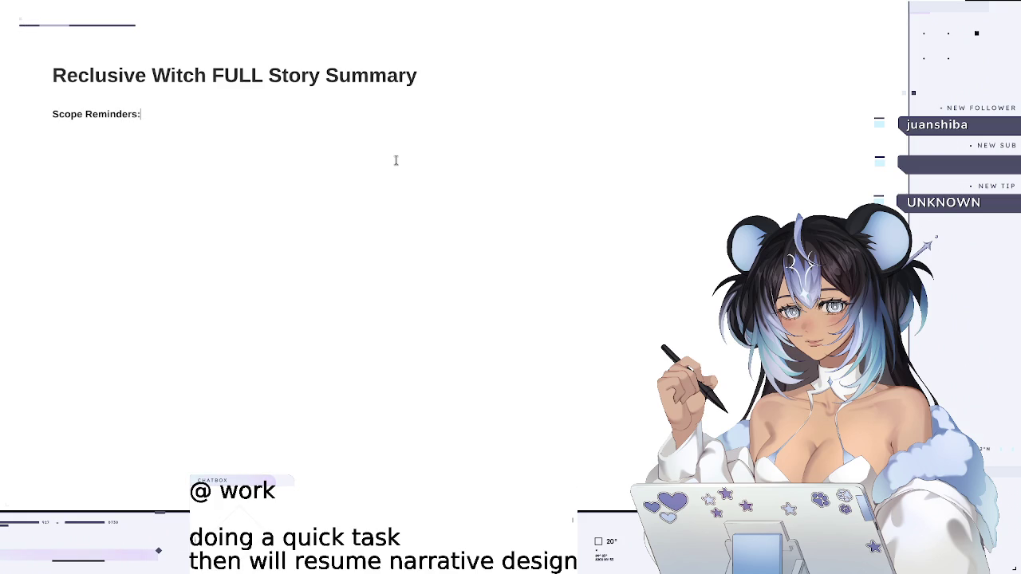
pyautogui.press('Return')
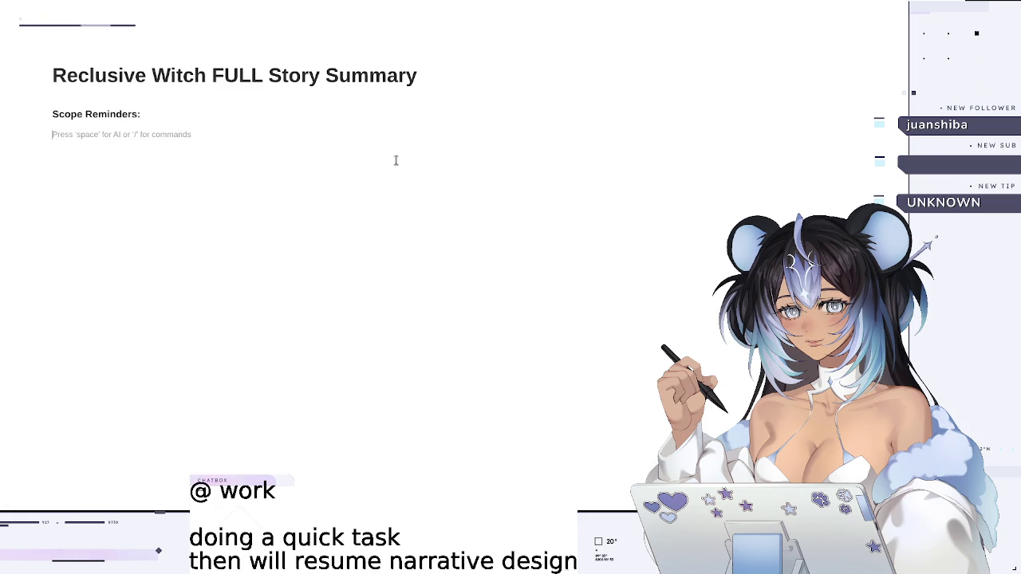
pyautogui.write('/todo')
pyautogui.press('Return')
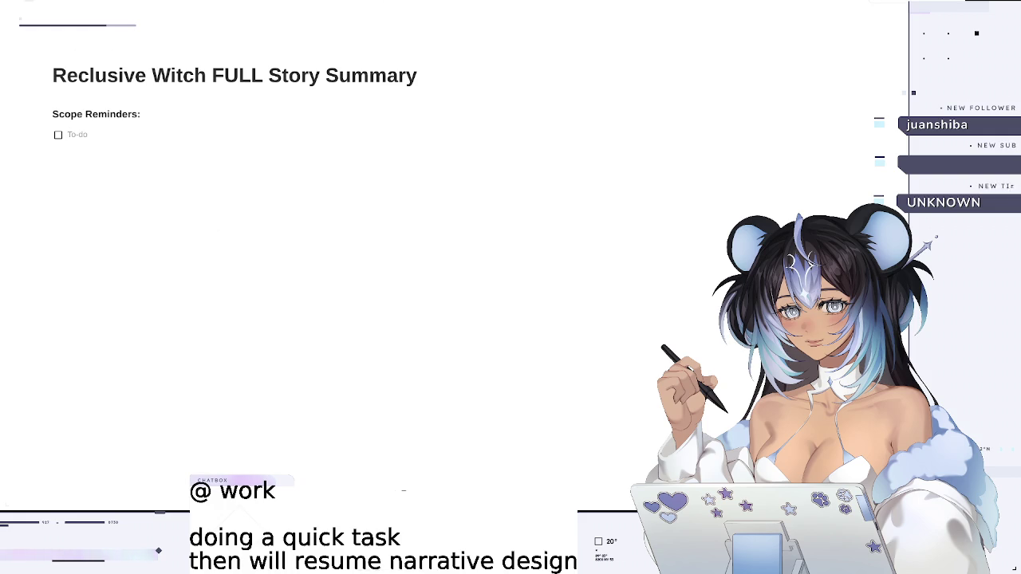
pyautogui.hotkey('ctrl', '[')
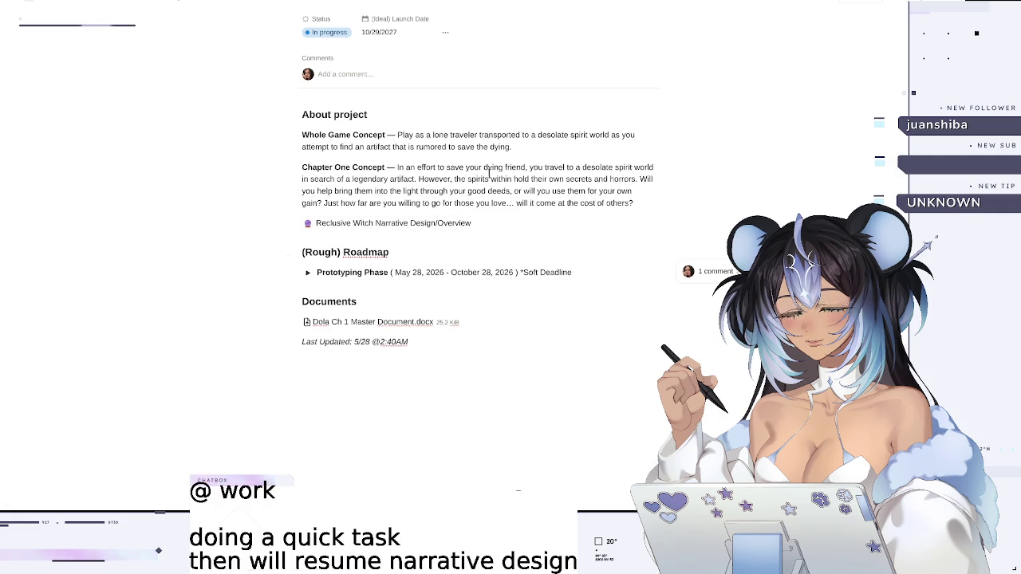
pyautogui.hotkey('alt', 'Left')
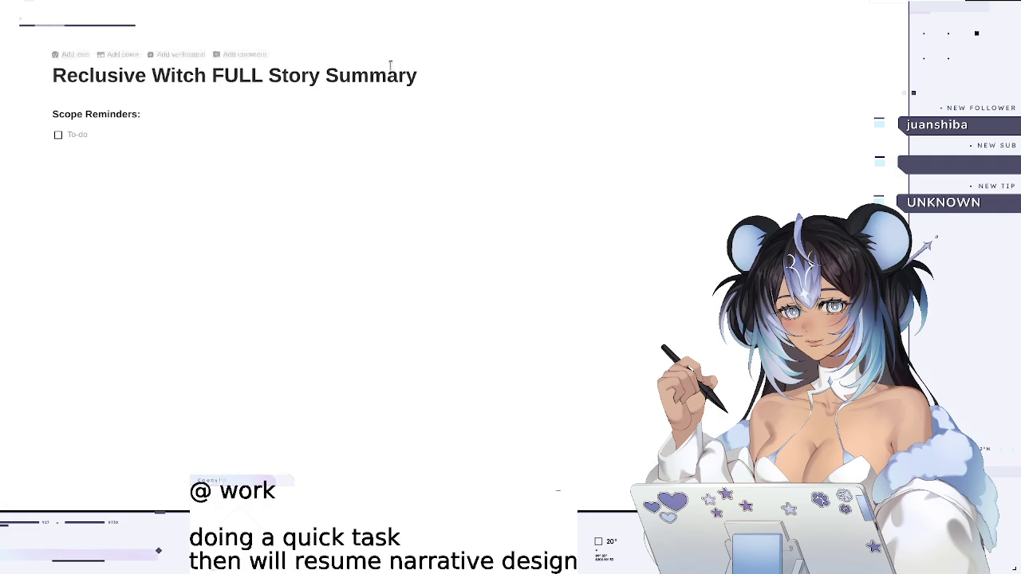
pyautogui.write('6')
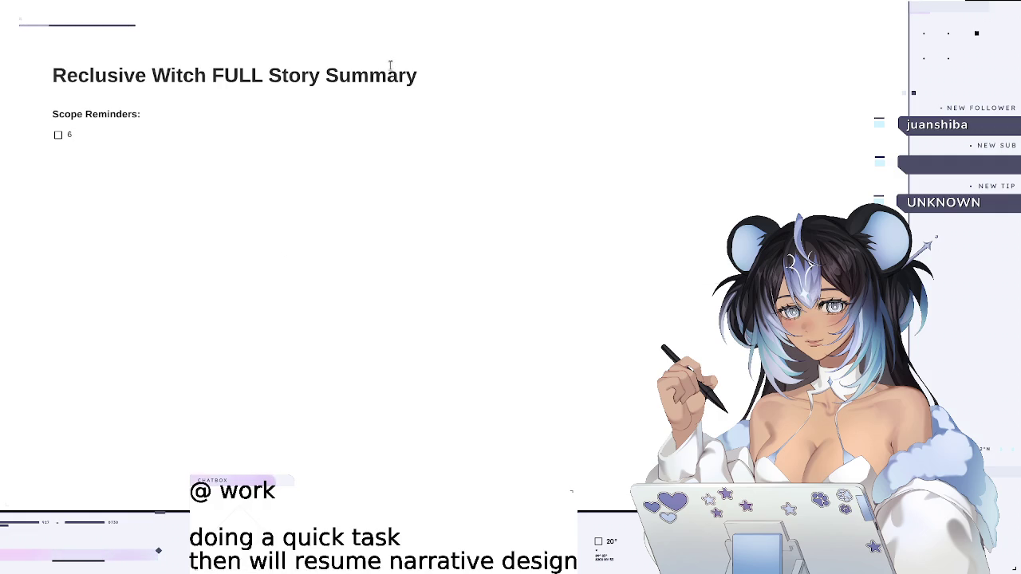
# - Write the first to-do listing the levels Teran Woods (all 4 Areas) and Teran Temple
pyautogui.press('BackSpace')
pyautogui.write('7 Settings')
pyautogui.write('/Levels, 1 Dungeon')
pyautogui.press('BackSpace')
pyautogui.press('BackSpace')
pyautogui.press('BackSpace')
pyautogui.press('BackSpace')
pyautogui.press('BackSpace')
pyautogui.press('BackSpace')
pyautogui.press('BackSpace')
pyautogui.write('1 Le')
pyautogui.write('vel')
pyautogui.press('BackSpace')
pyautogui.press('BackSpace')
pyautogui.press('BackSpace')
pyautogui.press('BackSpace')
pyautogui.write('2')
pyautogui.press('BackSpace')
pyautogui.write('l')
pyautogui.press('BackSpace')
pyautogui.press('BackSpace')
pyautogui.press('BackSpace')
pyautogui.press('BackSpace')
pyautogui.write("Levels'")
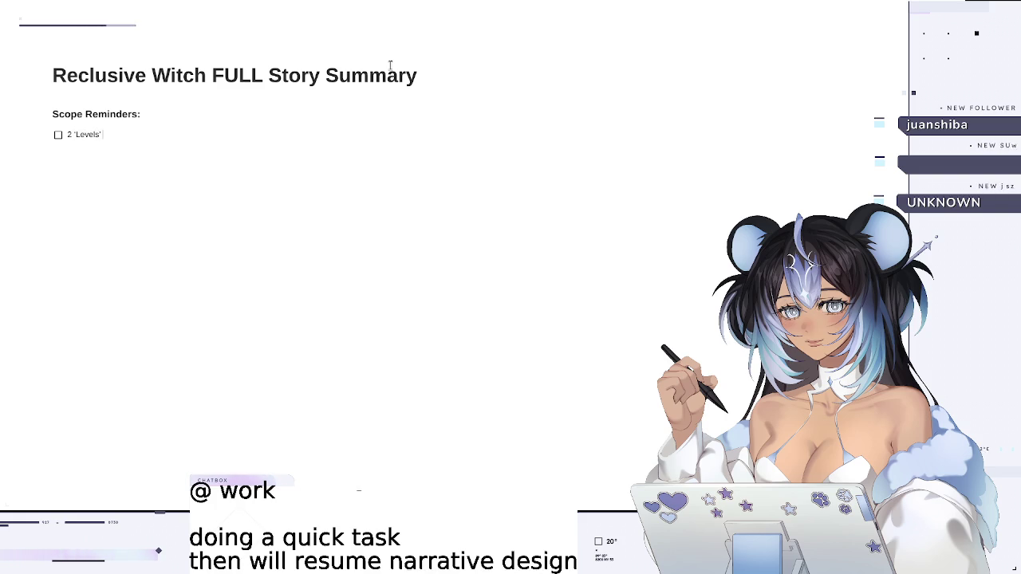
pyautogui.write(' - Teran Woods & Teran Temple')
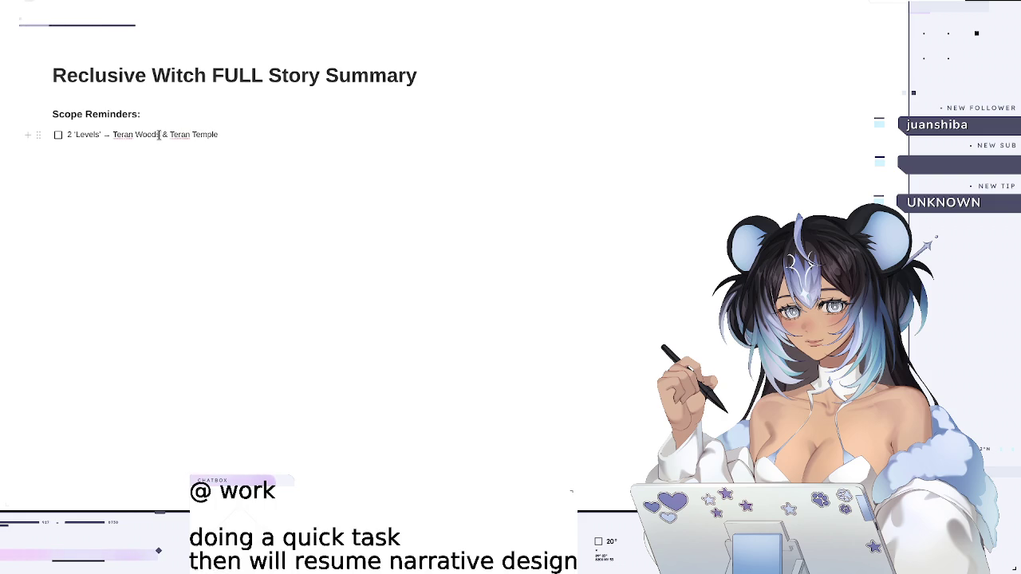
pyautogui.click(159, 135)
pyautogui.write('(all 4 Areas)')
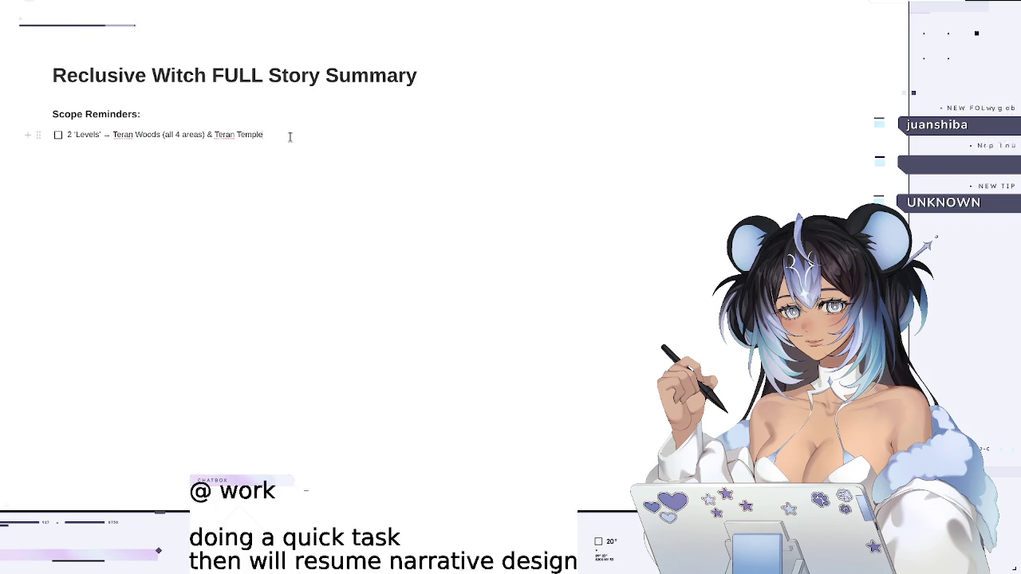
# - Add a second to-do '6 Set - NEWTe Woods, Homestead, Tn Temp'
pyautogui.press('Return')
pyautogui.write('7 Settings')
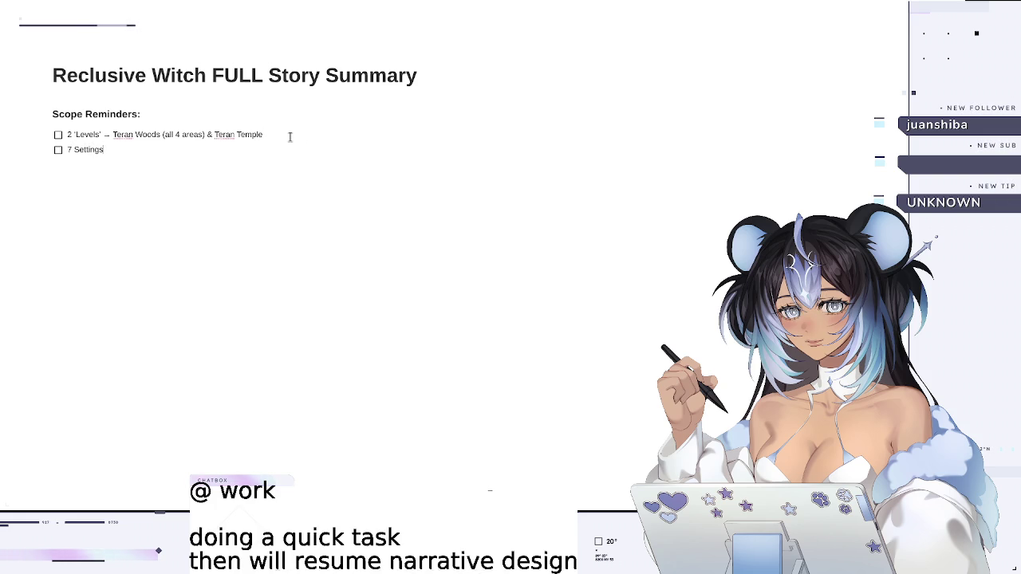
pyautogui.write(' -')
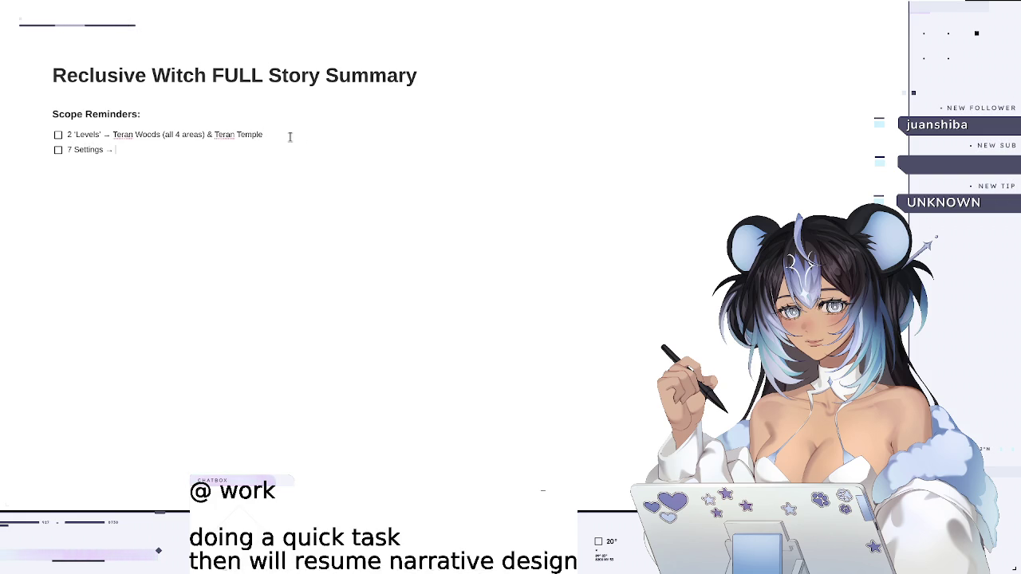
pyautogui.write(' NEW')
pyautogui.write('Te')
pyautogui.write(' Woods, Homestead, Ter')
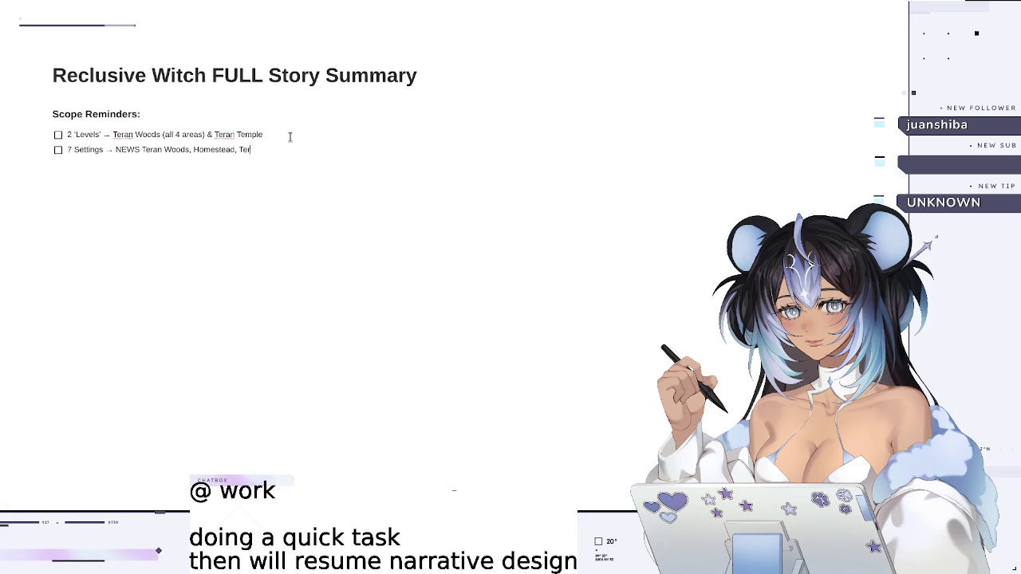
pyautogui.write('n Temple')
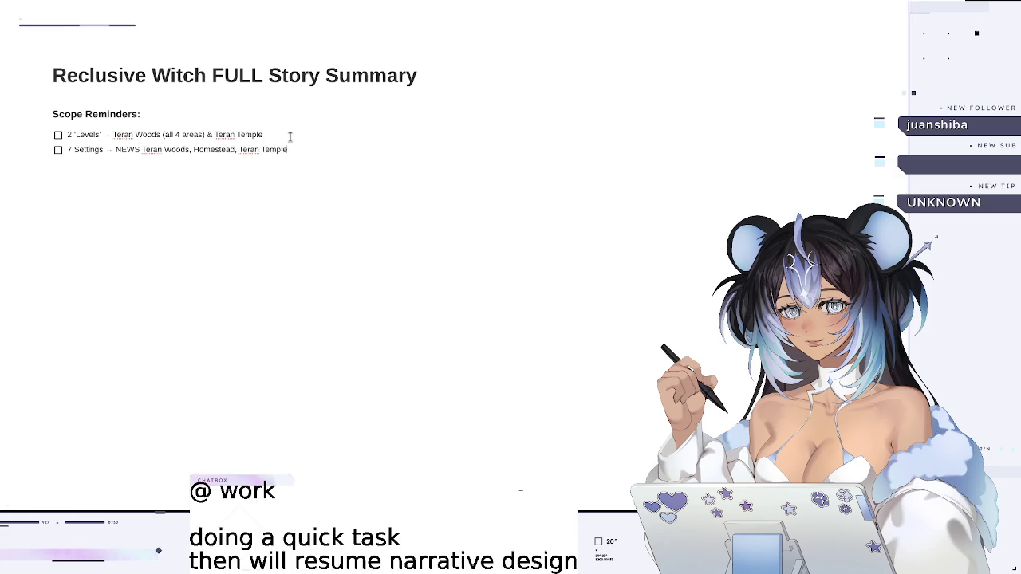
pyautogui.click(63, 150)
pyautogui.press('Delete')
pyautogui.write('6')
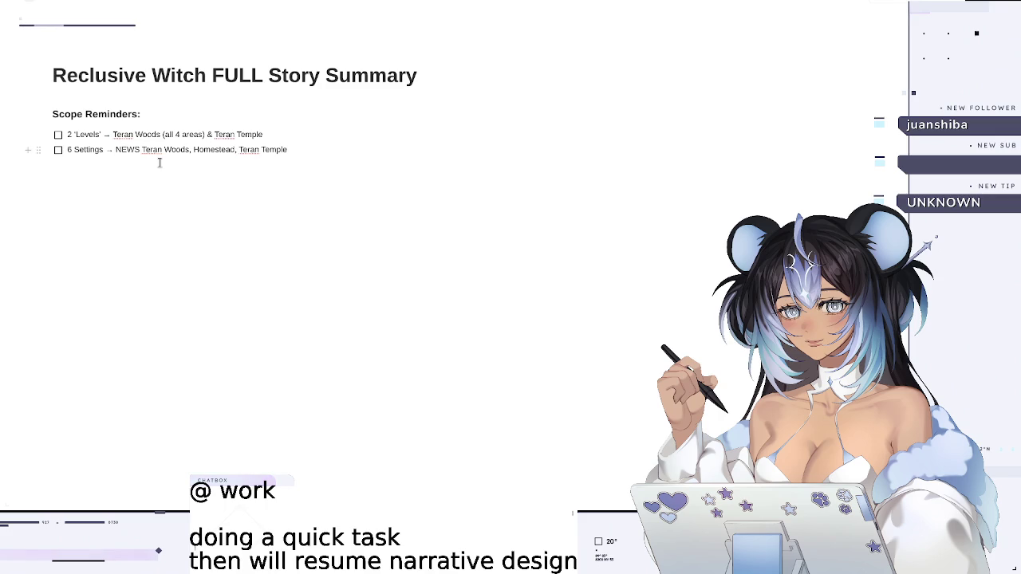
pyautogui.click(288, 153)
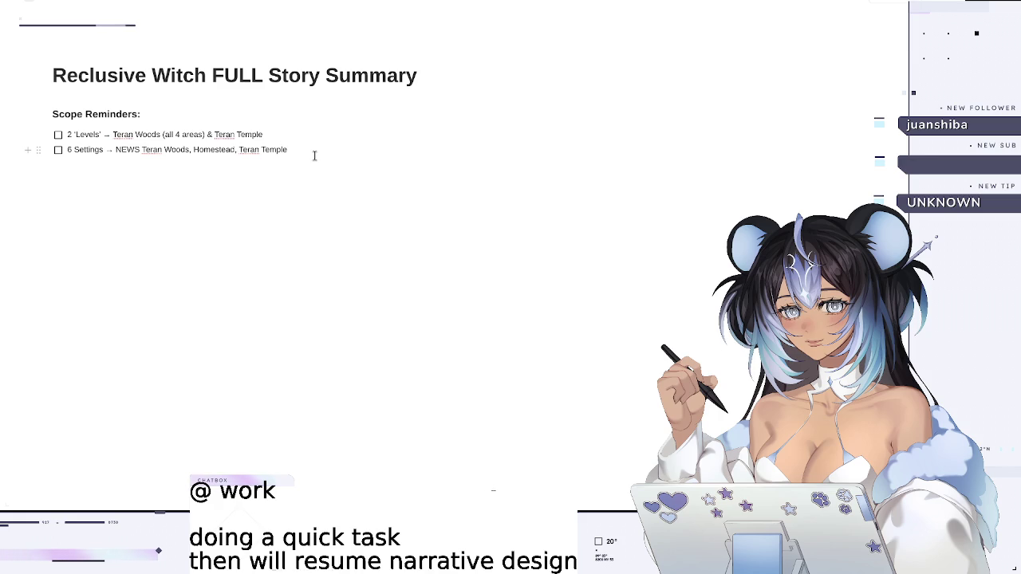
# - Add to-dos for 1 Main Quest, 3-4 Side Quests and 3 Requests
pyautogui.press('Return')
pyautogui.write('1 Main Quest')
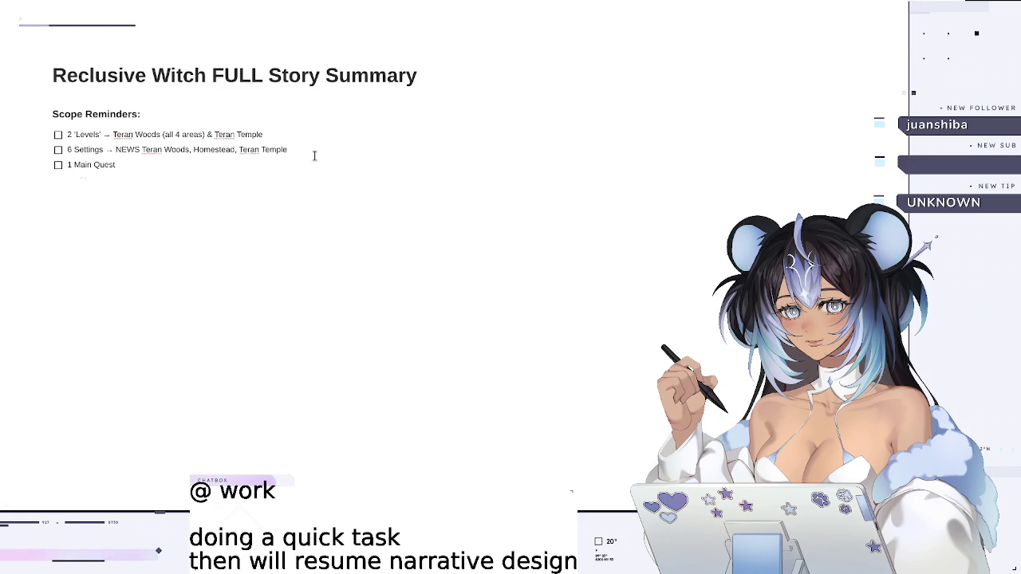
pyautogui.press('Return')
pyautogui.write('3-4 Side Quests')
pyautogui.press('Return')
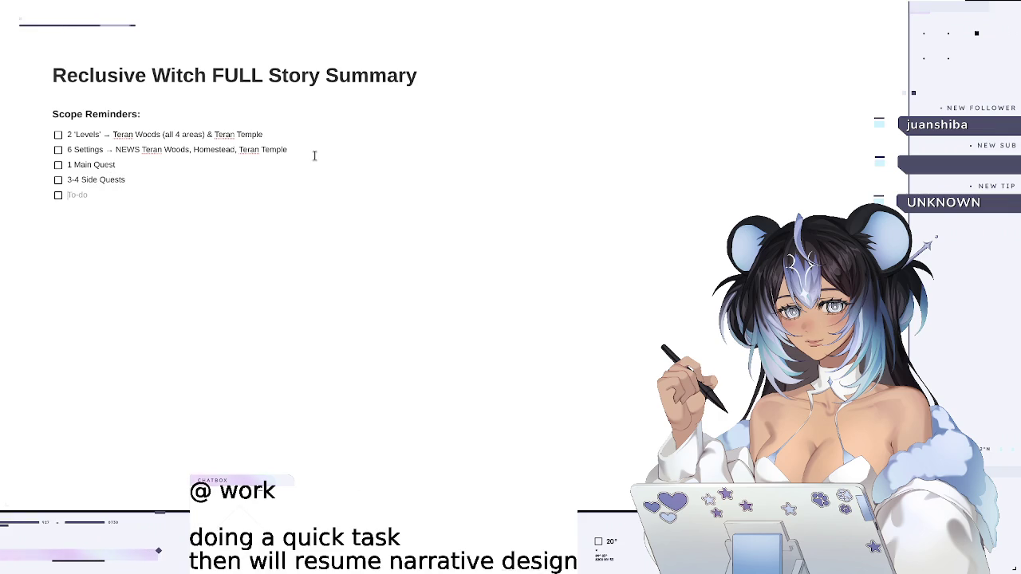
pyautogui.write('3 Requests')
pyautogui.press('Return')
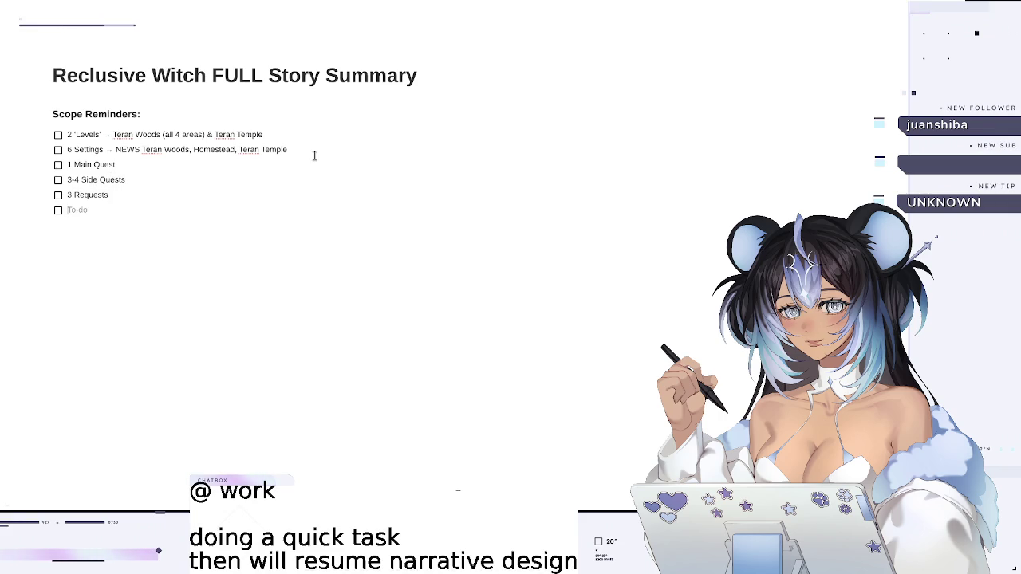
# - Add an (NTH) to-do: over 1 - 2 months, have letters at certain intervals/milestones; end the checklist
pyautogui.write('(NTH) Over')
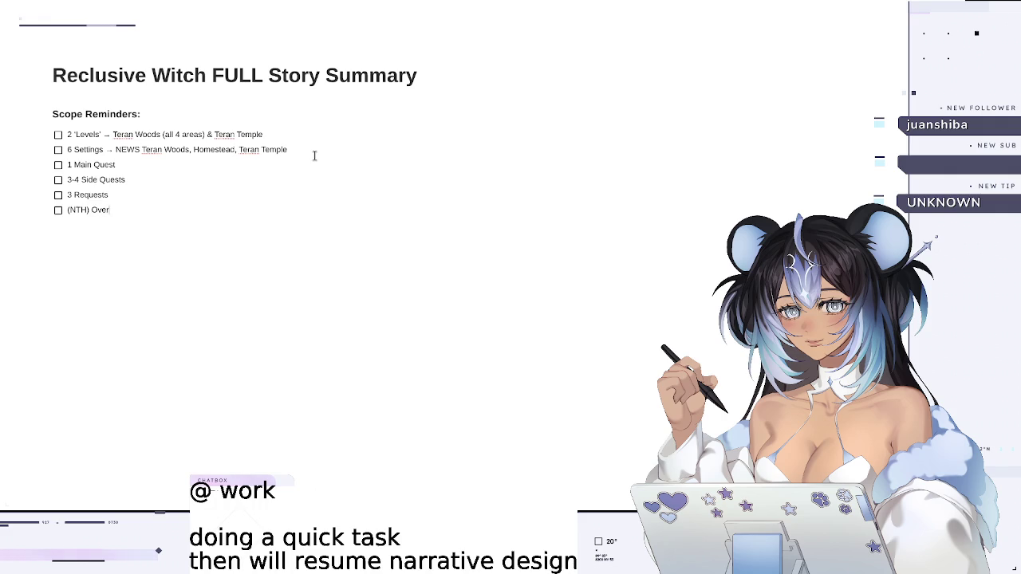
pyautogui.write(' the Course of 1')
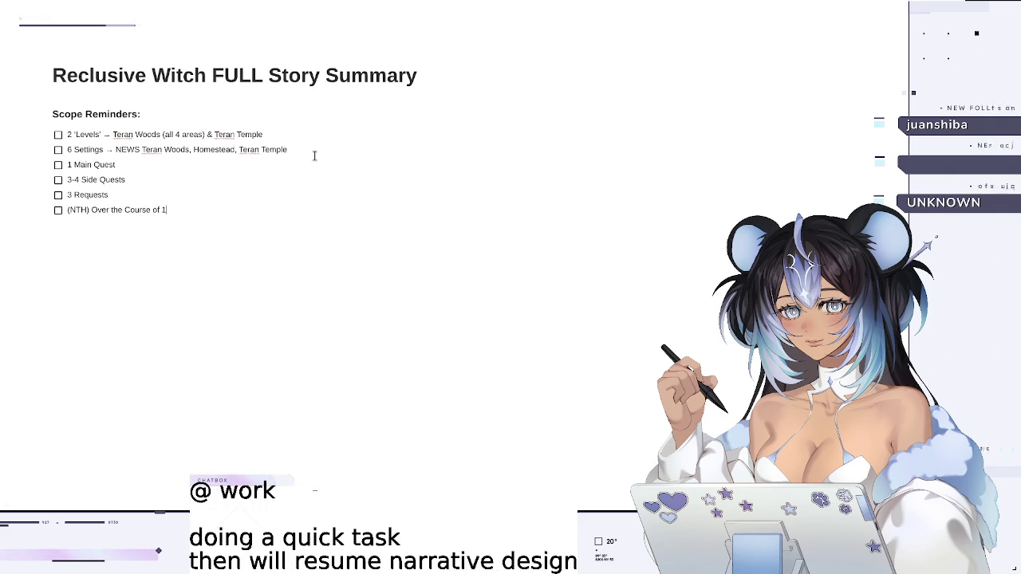
pyautogui.write(' - 2 Months')
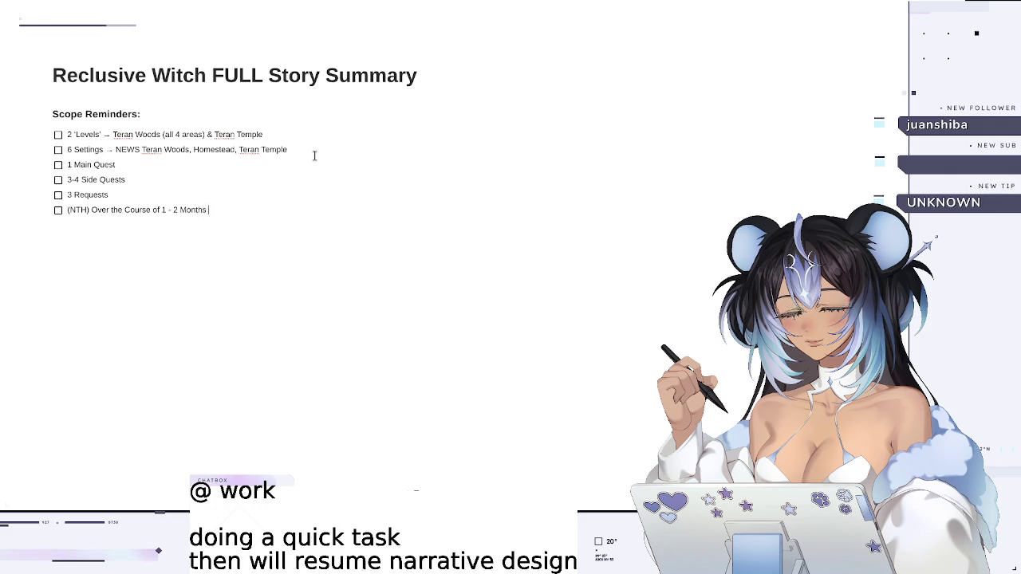
pyautogui.press('BackSpace')
pyautogui.press('BackSpace')
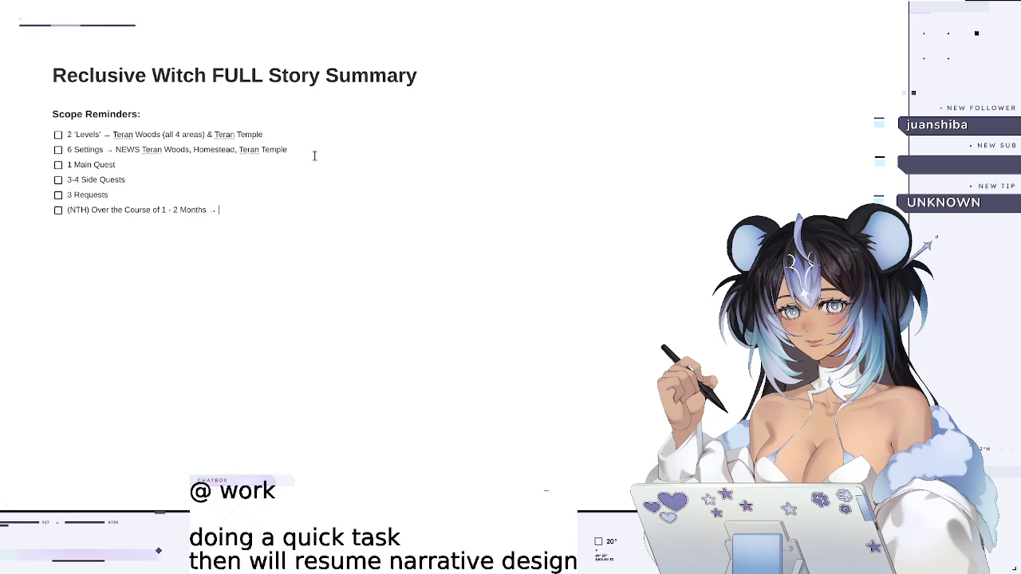
pyautogui.write('Have letter')
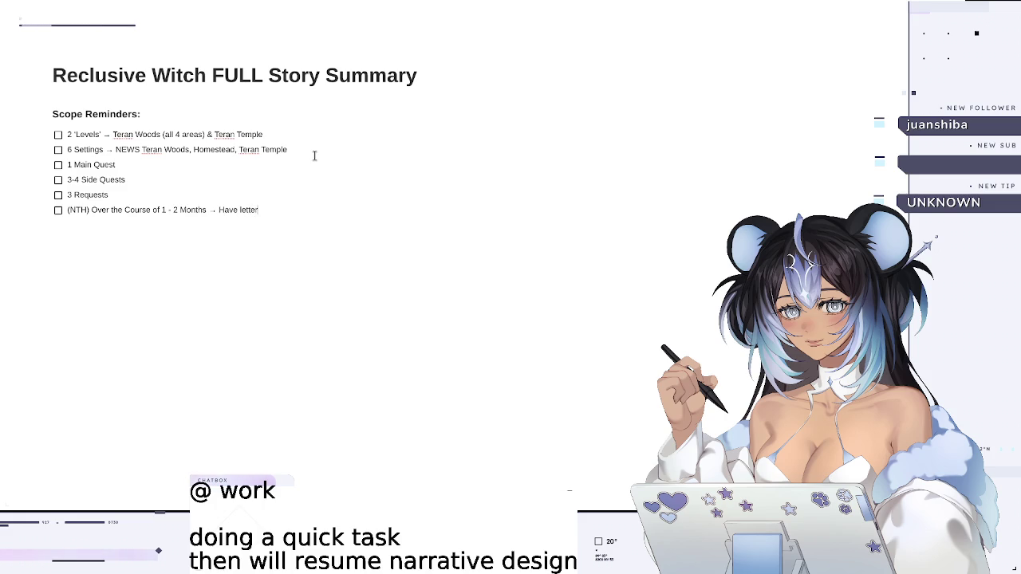
pyautogui.write('s over ')
pyautogui.write('certain intervals/milestones')
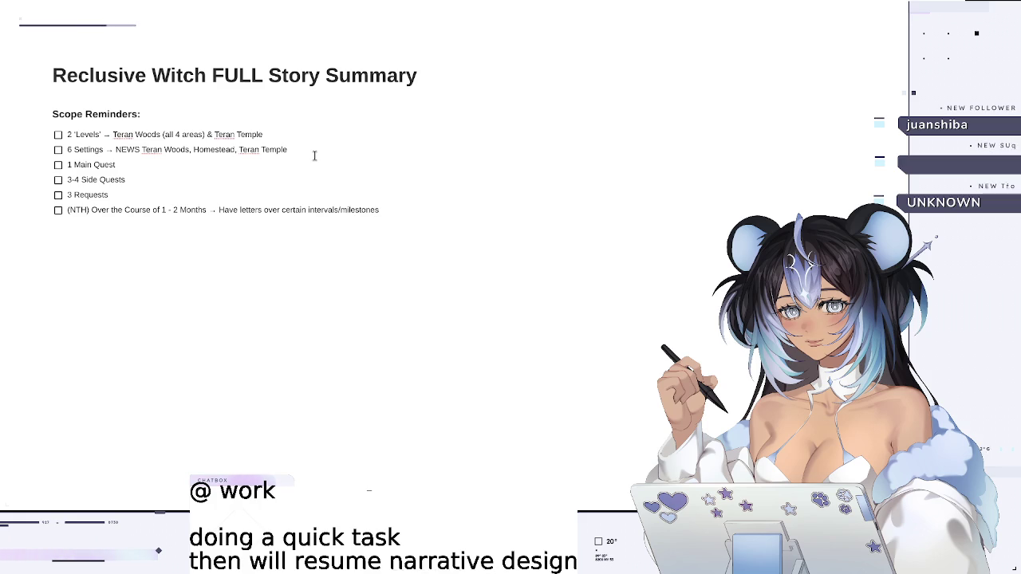
pyautogui.press('Return')
pyautogui.press('Return')
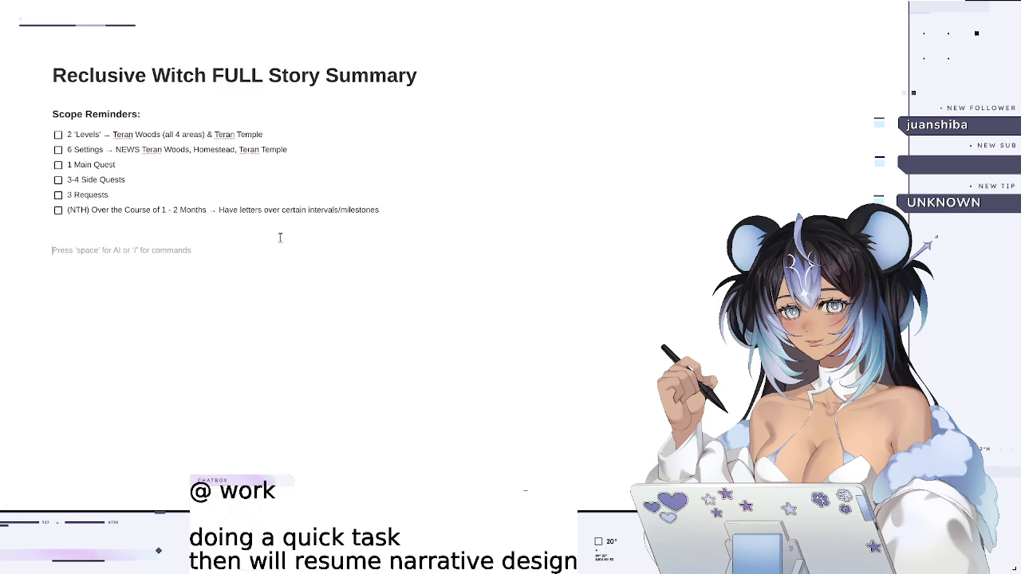
# - Add a 'Full Story Summary v0' Heading 3 below the to-dos, then switch back to YouTube
pyautogui.write('### F')
pyautogui.write(' Story Sum')
pyautogui.write('v')
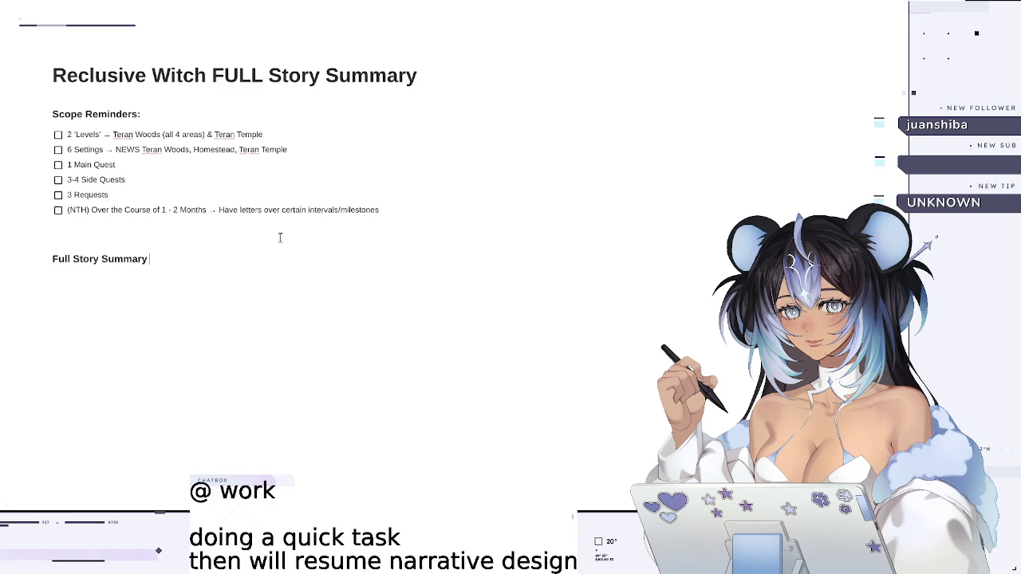
pyautogui.write('0')
pyautogui.press('Return')
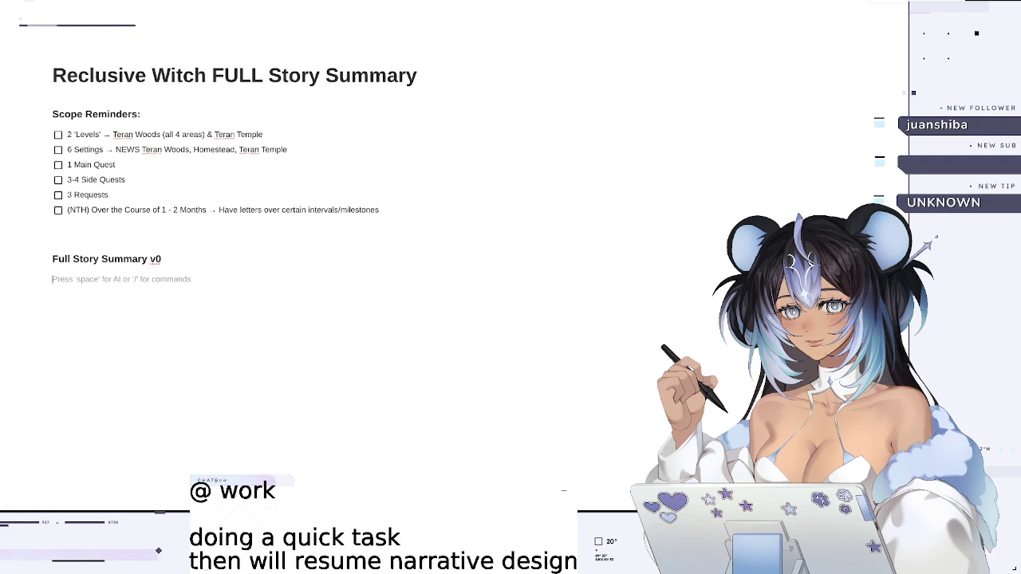
pyautogui.hotkey('ctrl', 'Tab')
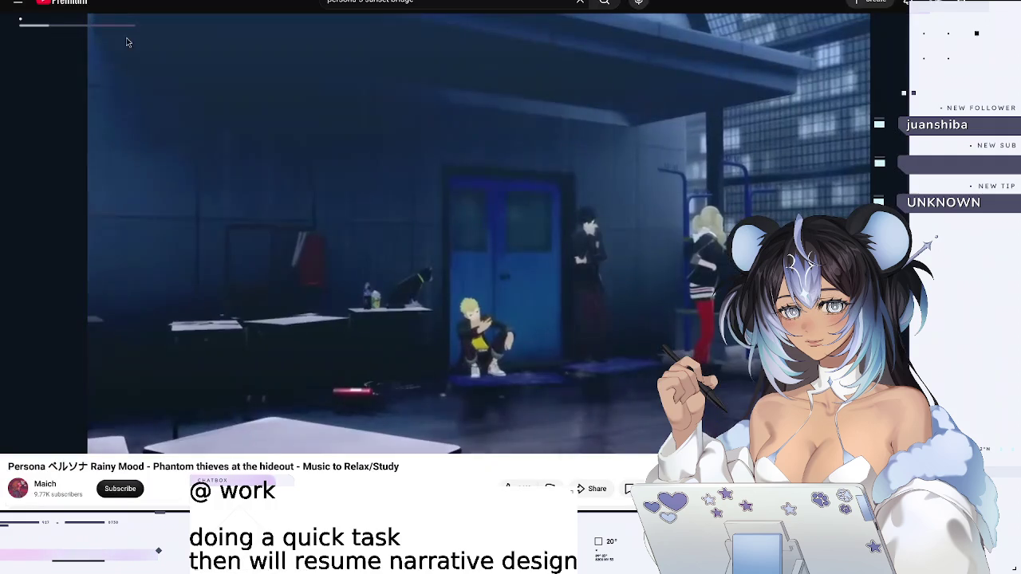
# - Pause the Persona video and open 'Level Design Approaches for Solo Devs' from the next tab
pyautogui.click(276, 200)
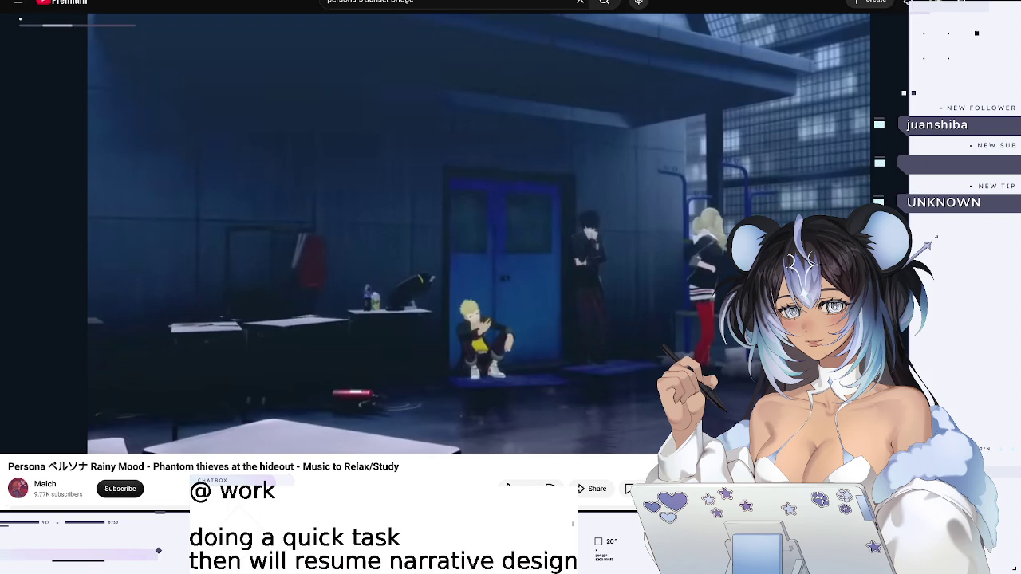
pyautogui.hotkey('ctrl', 'Tab')
pyautogui.scroll(-5, 291, 165)
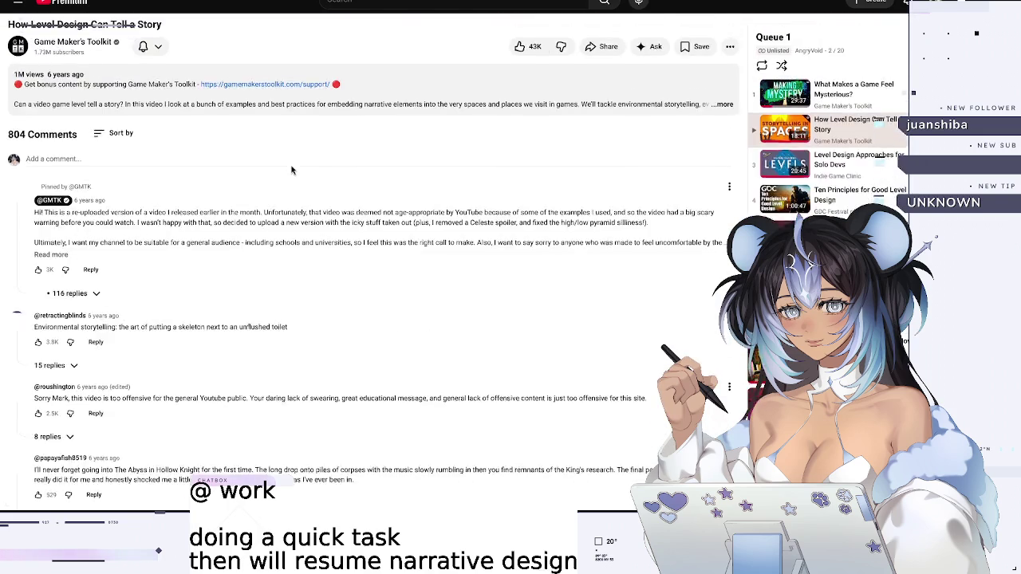
pyautogui.scroll(1, 479, 183)
pyautogui.scroll(1, 543, 199)
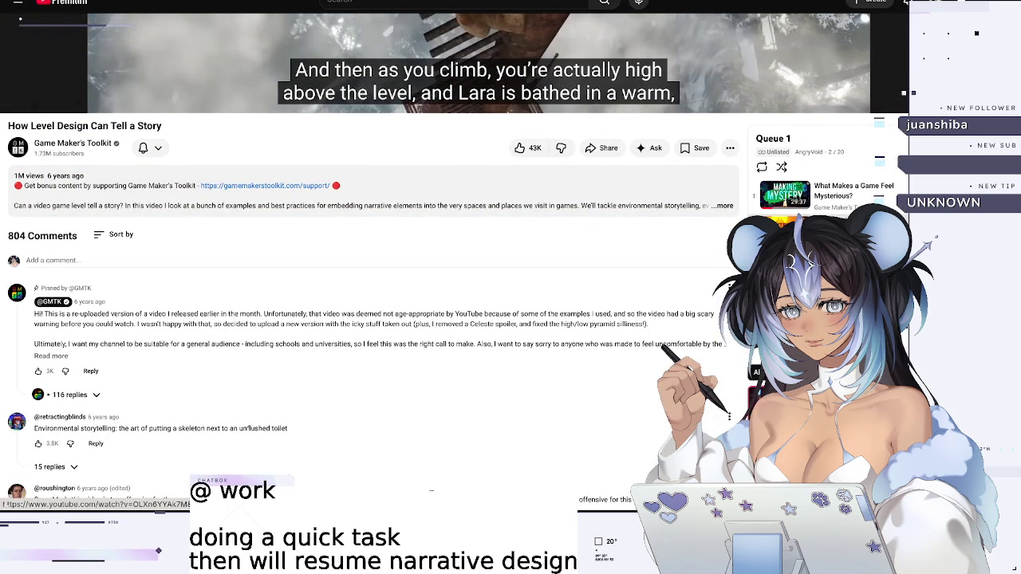
pyautogui.click(451, 490)
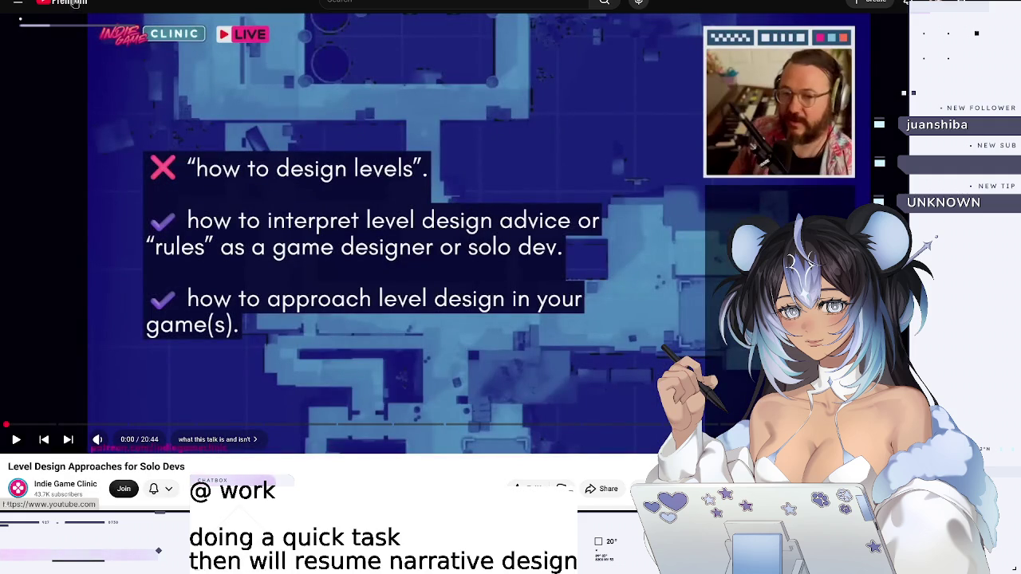
# - Open the Indie Game Clinic channel page from that video
pyautogui.scroll(-1, 73, 168)
pyautogui.scroll(-2, 73, 169)
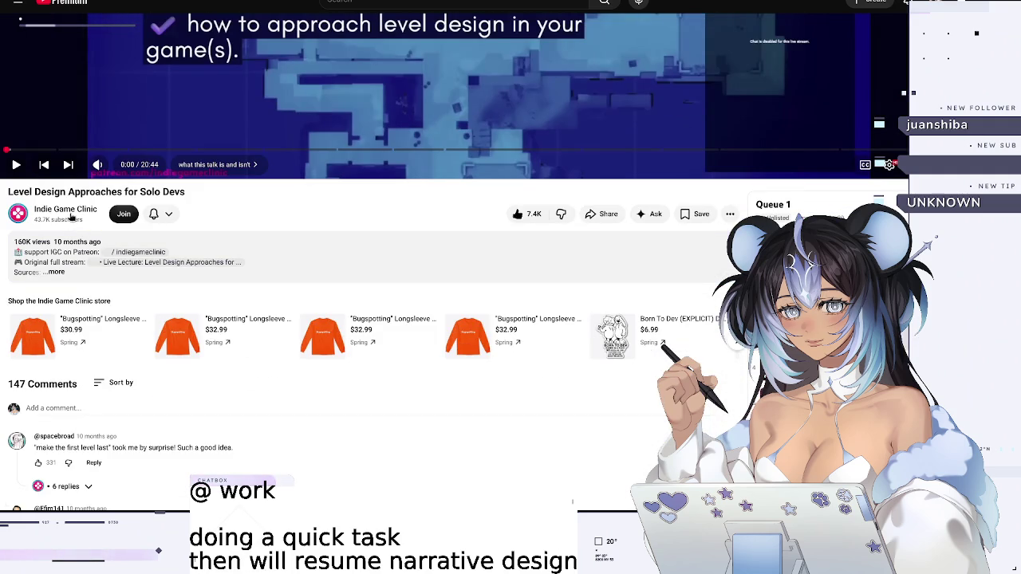
pyautogui.click(69, 211)
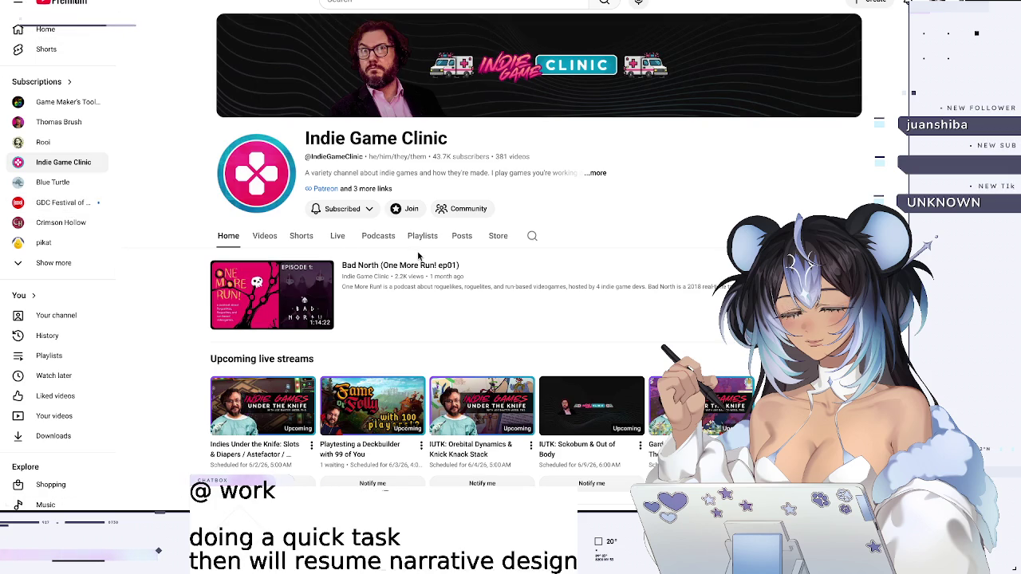
pyautogui.moveTo(263, 405)
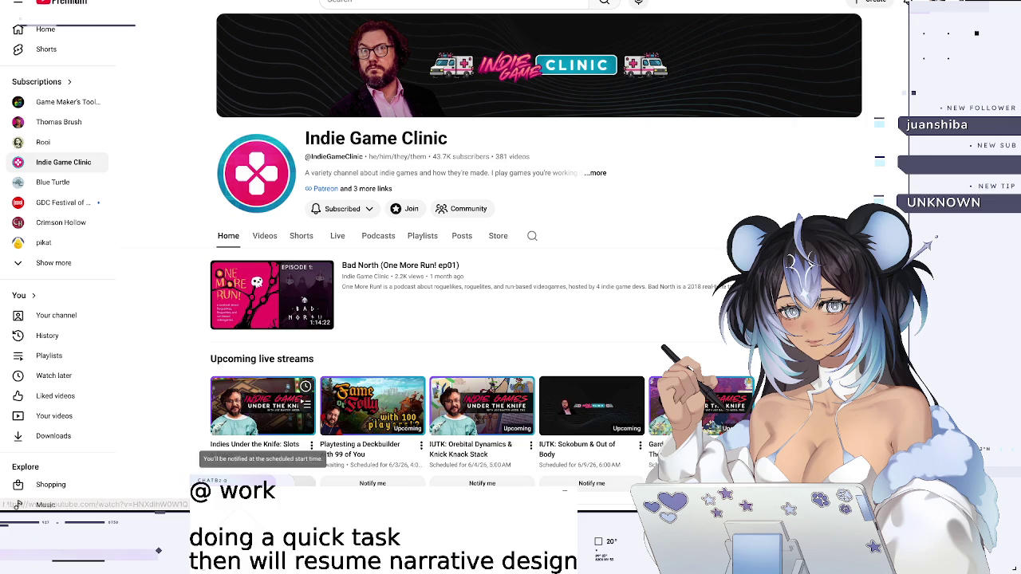
# - Play all of the channel's 'New to Game Dev? Start Here' playlist from its Home tab
pyautogui.scroll(-3, 380, 365)
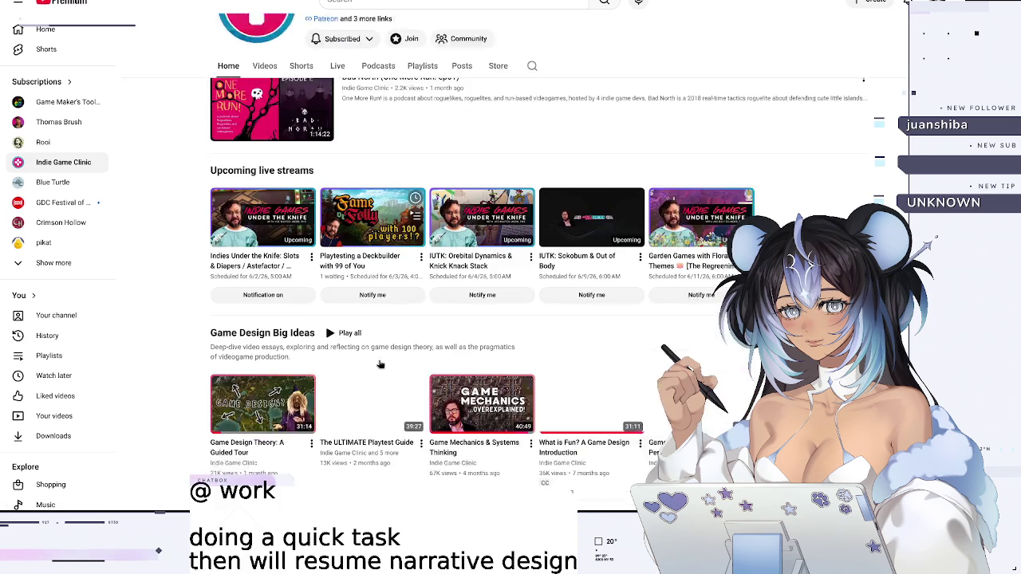
pyautogui.scroll(-1, 380, 365)
pyautogui.scroll(-3, 379, 364)
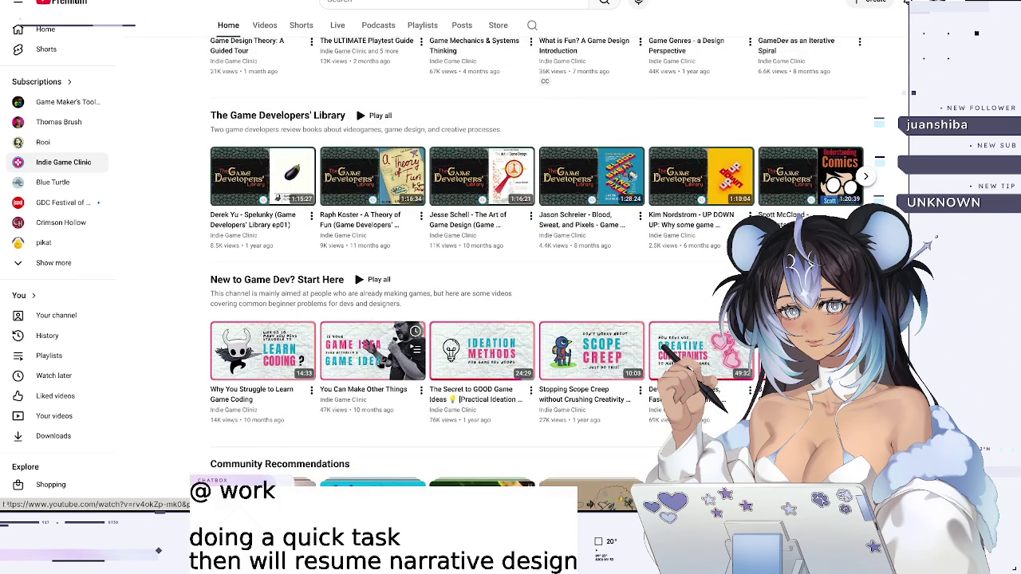
pyautogui.scroll(-1, 380, 363)
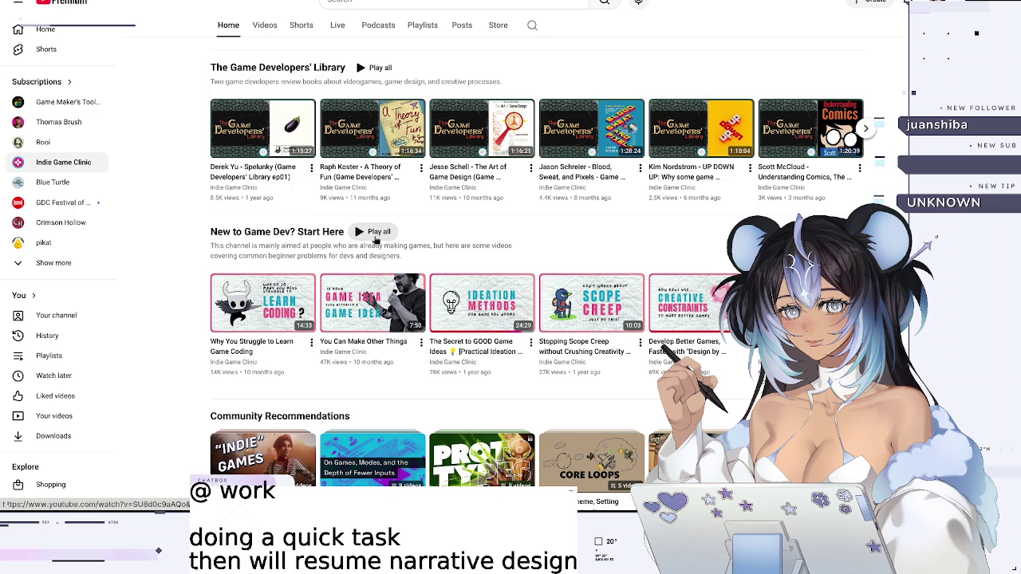
pyautogui.click(377, 232)
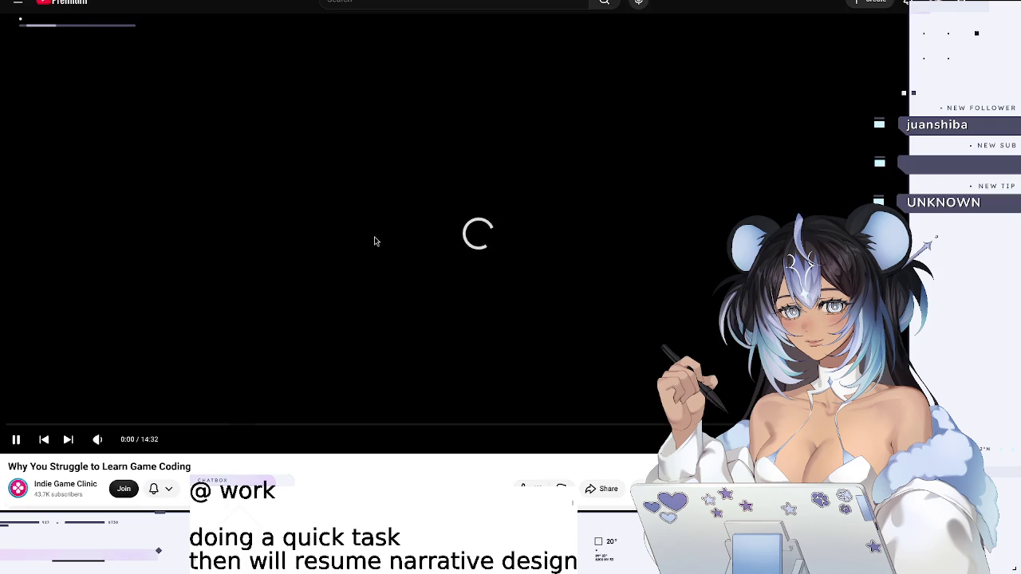